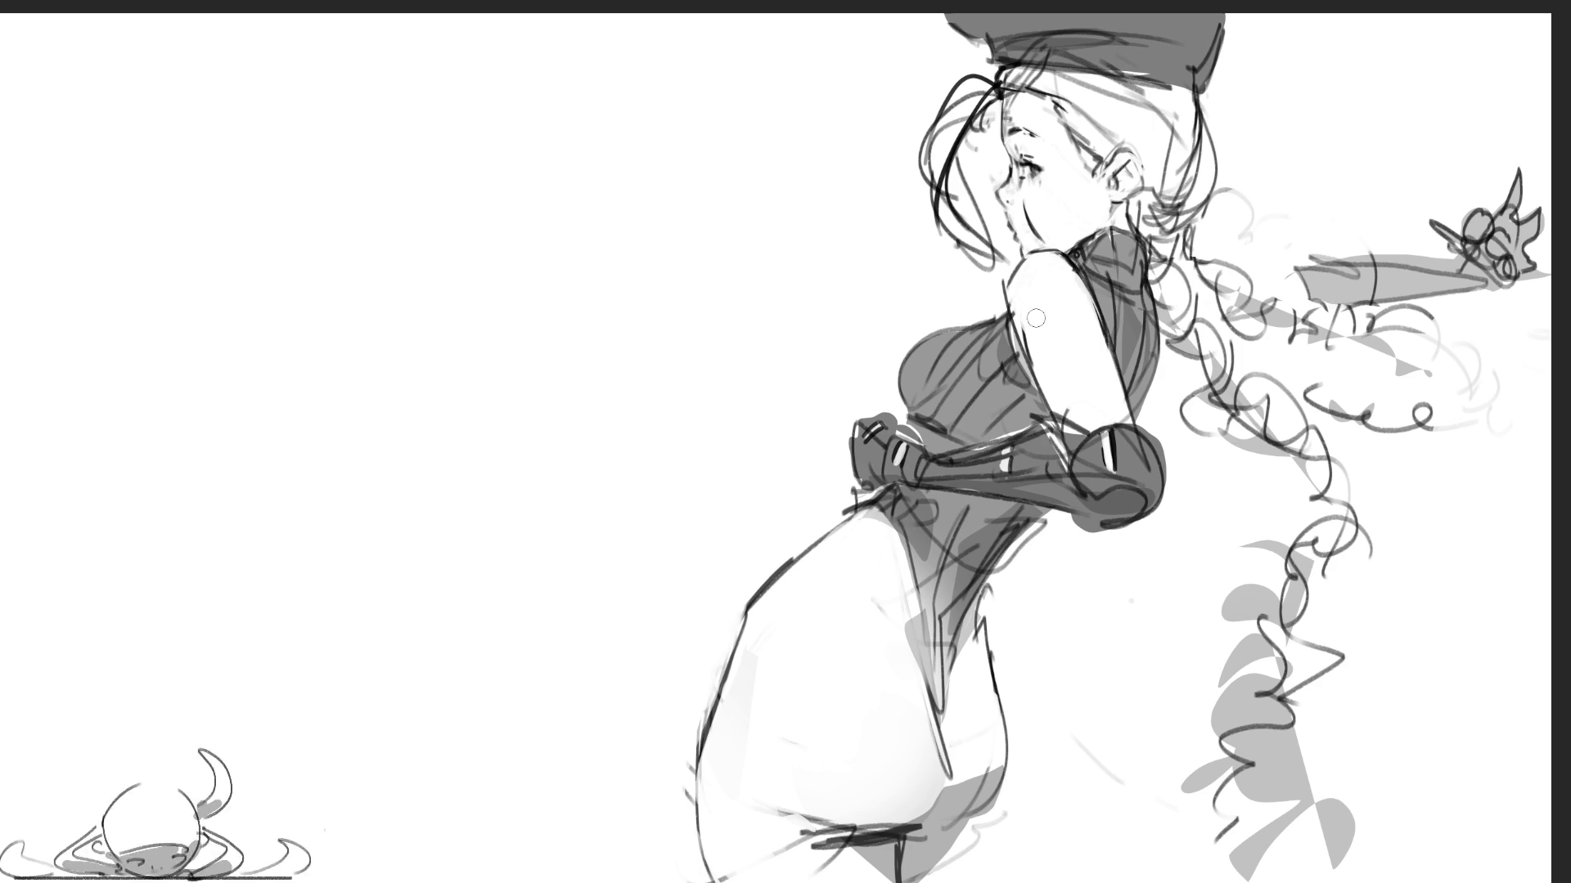
- Test dark strokes on the shaded figure's arm and shoulder, undoing each one
left_click_drag(1016, 301, 1043, 393)
key("ctrl+z")
key("ctrl+z")
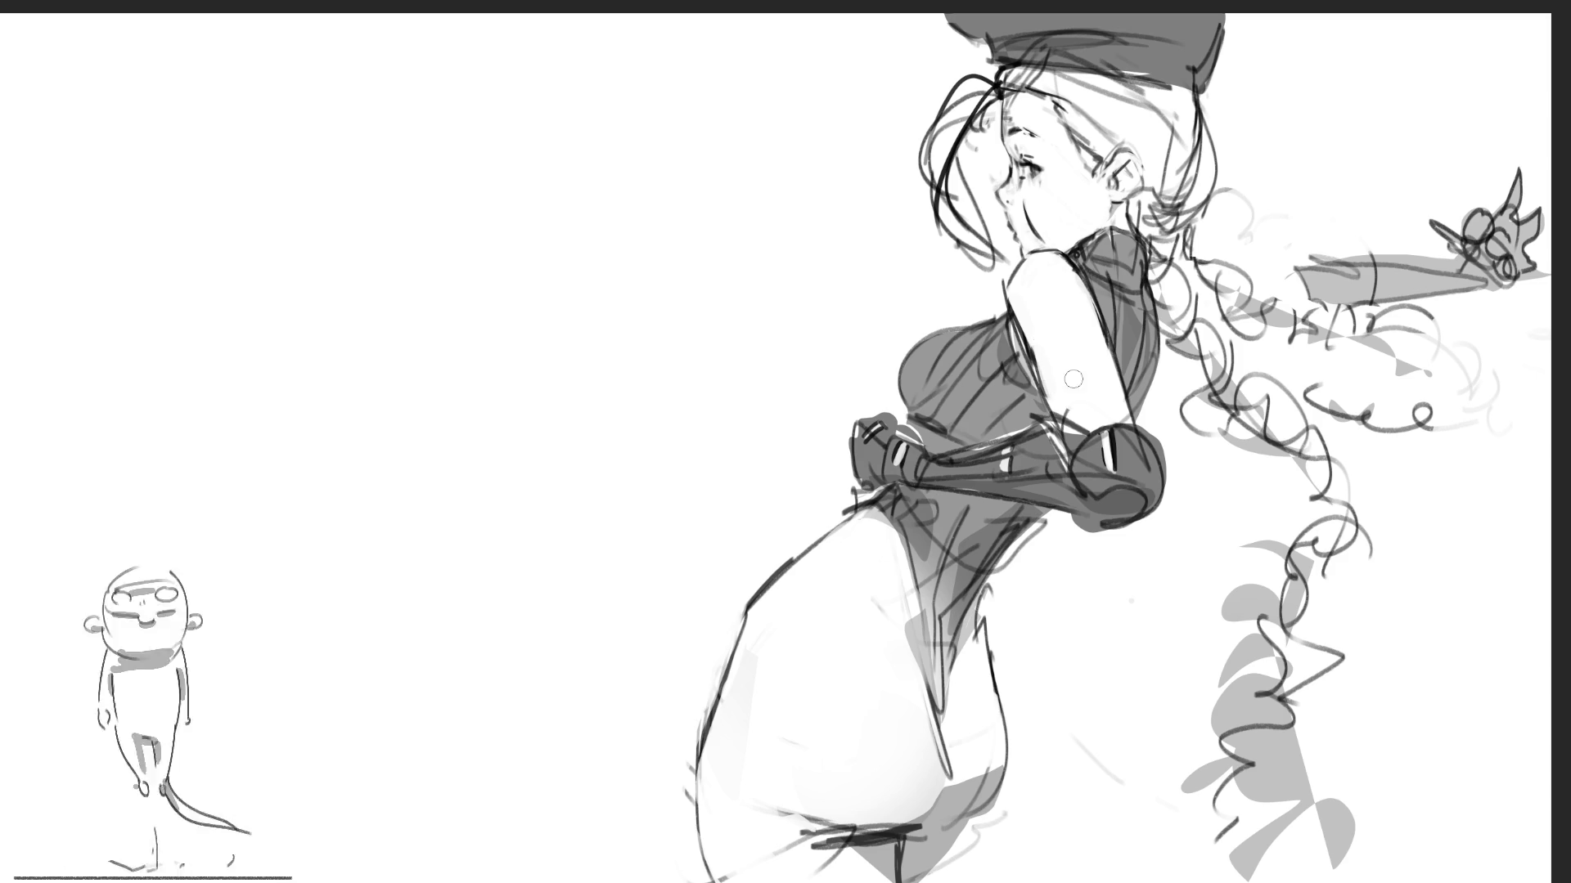
left_click_drag(1050, 233, 1025, 288)
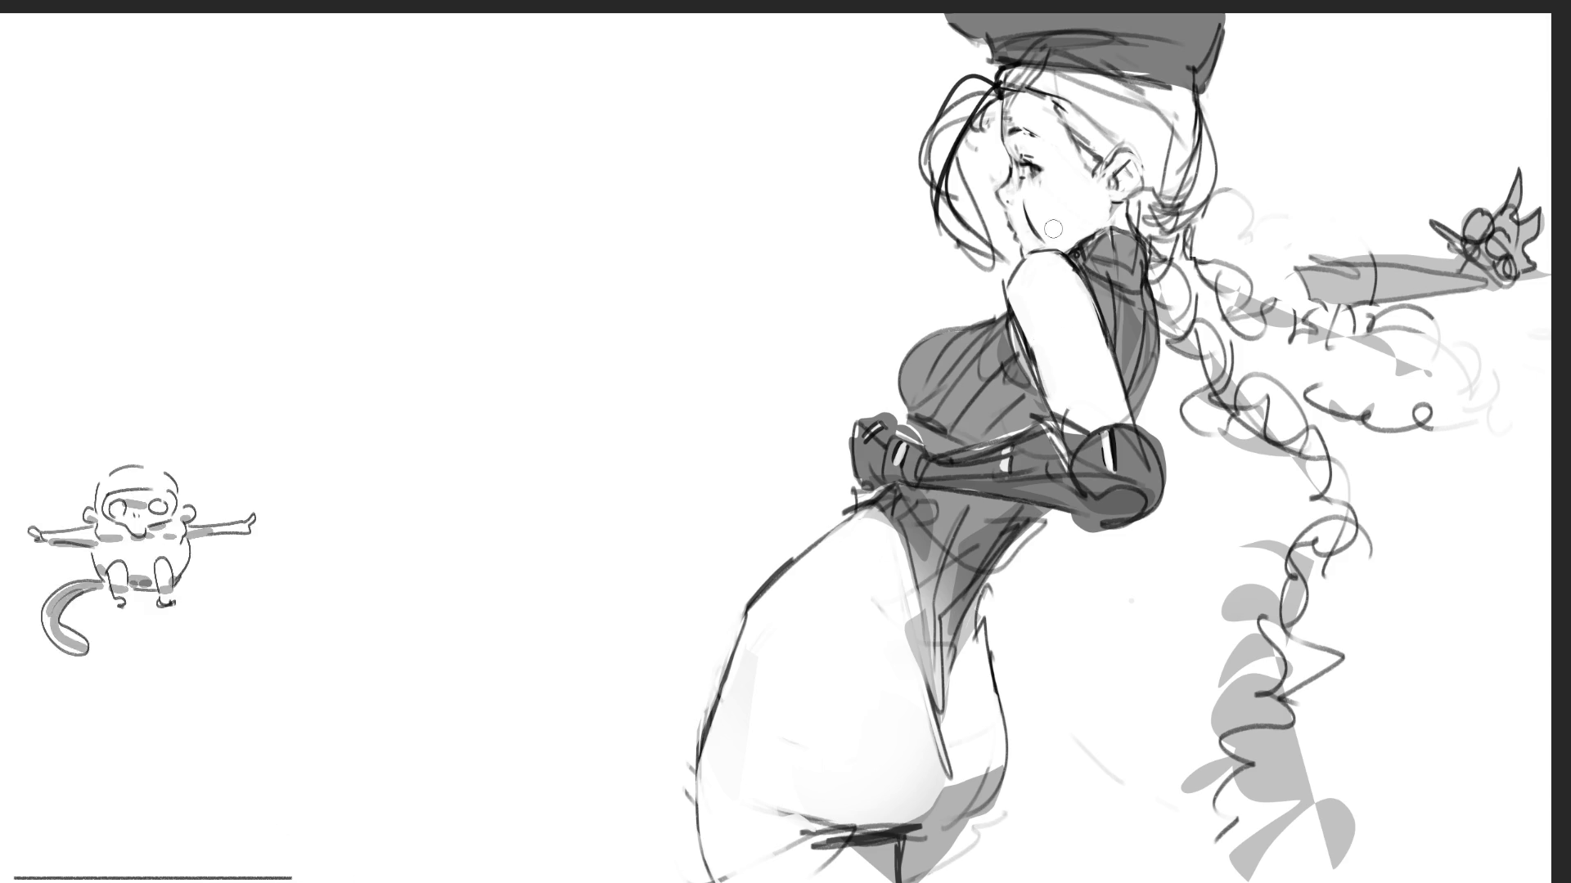
key("ctrl+z")
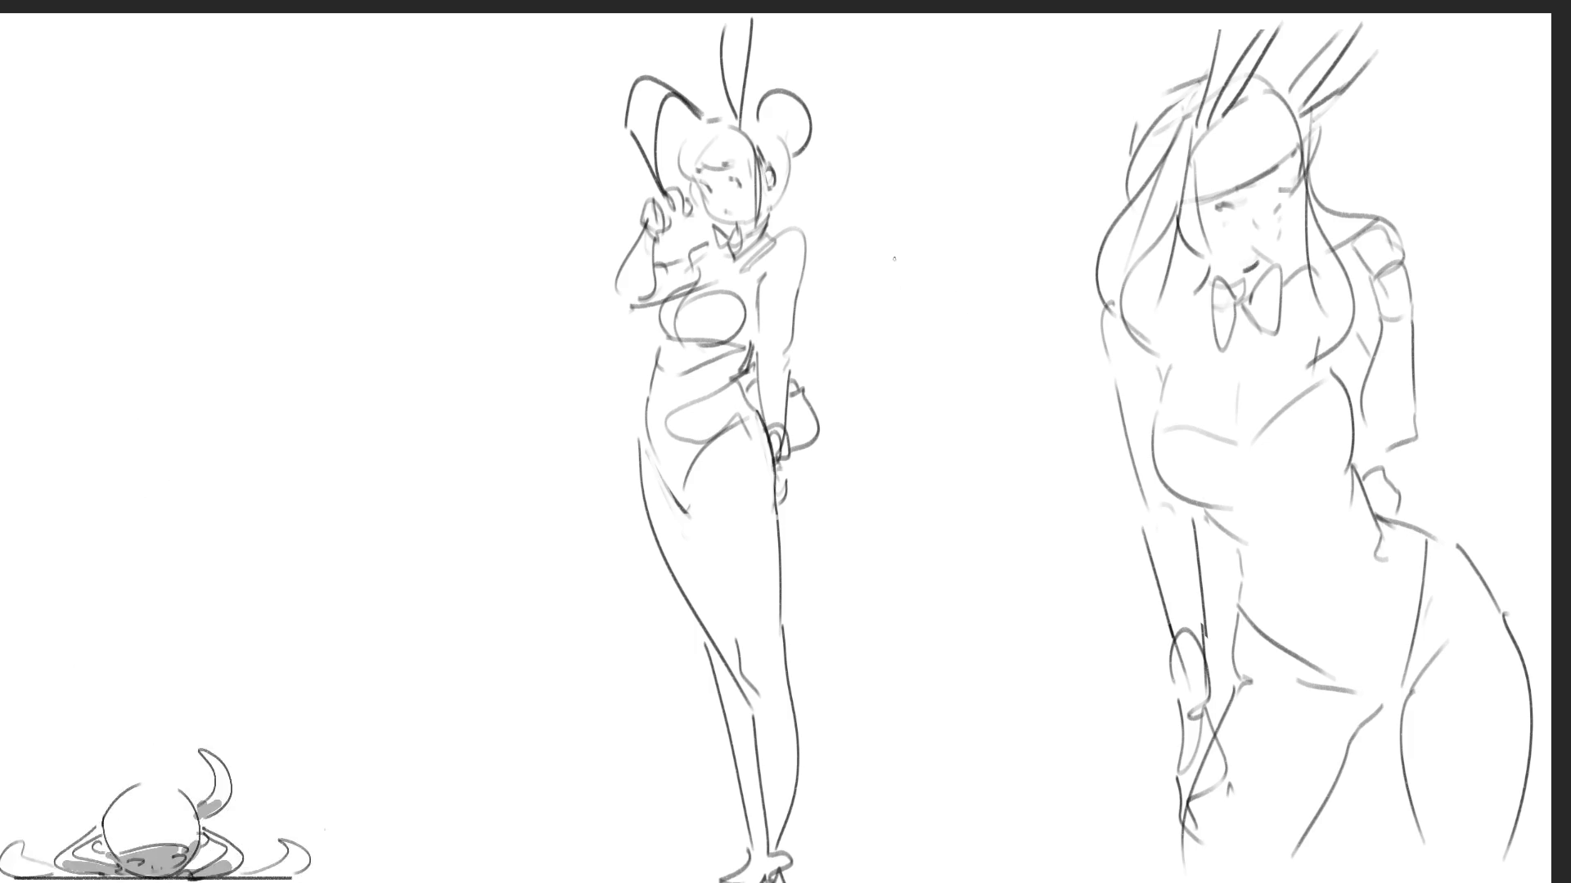
mouse_move(893, 207)
left_mouse_down()
mouse_move(908, 375)
mouse_move(930, 408)
left_mouse_up()
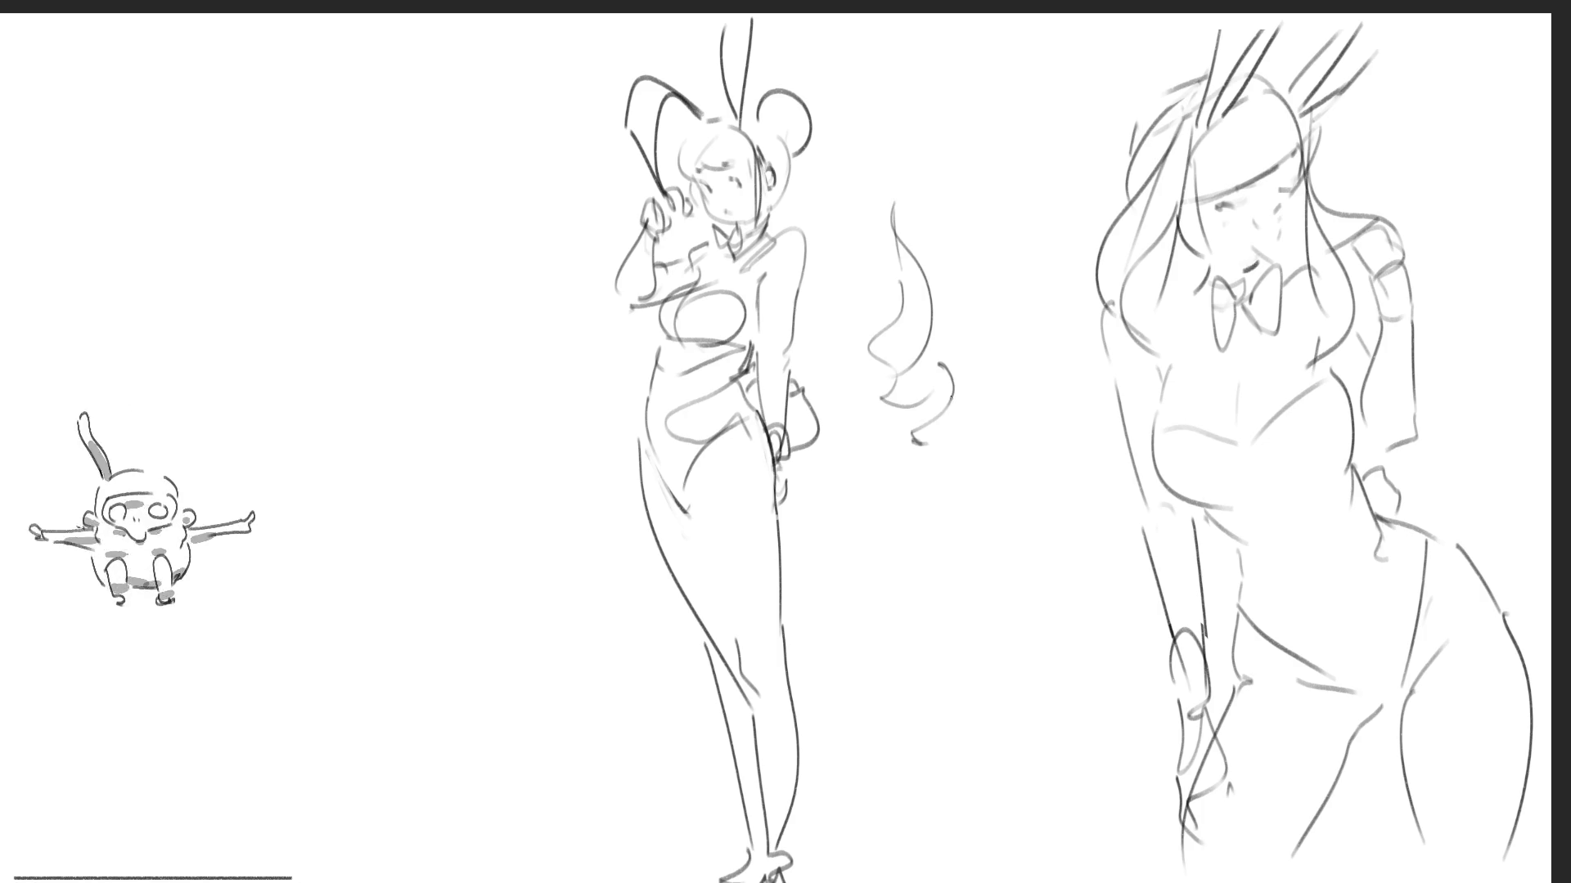
key("ctrl+z")
key("ctrl+z")
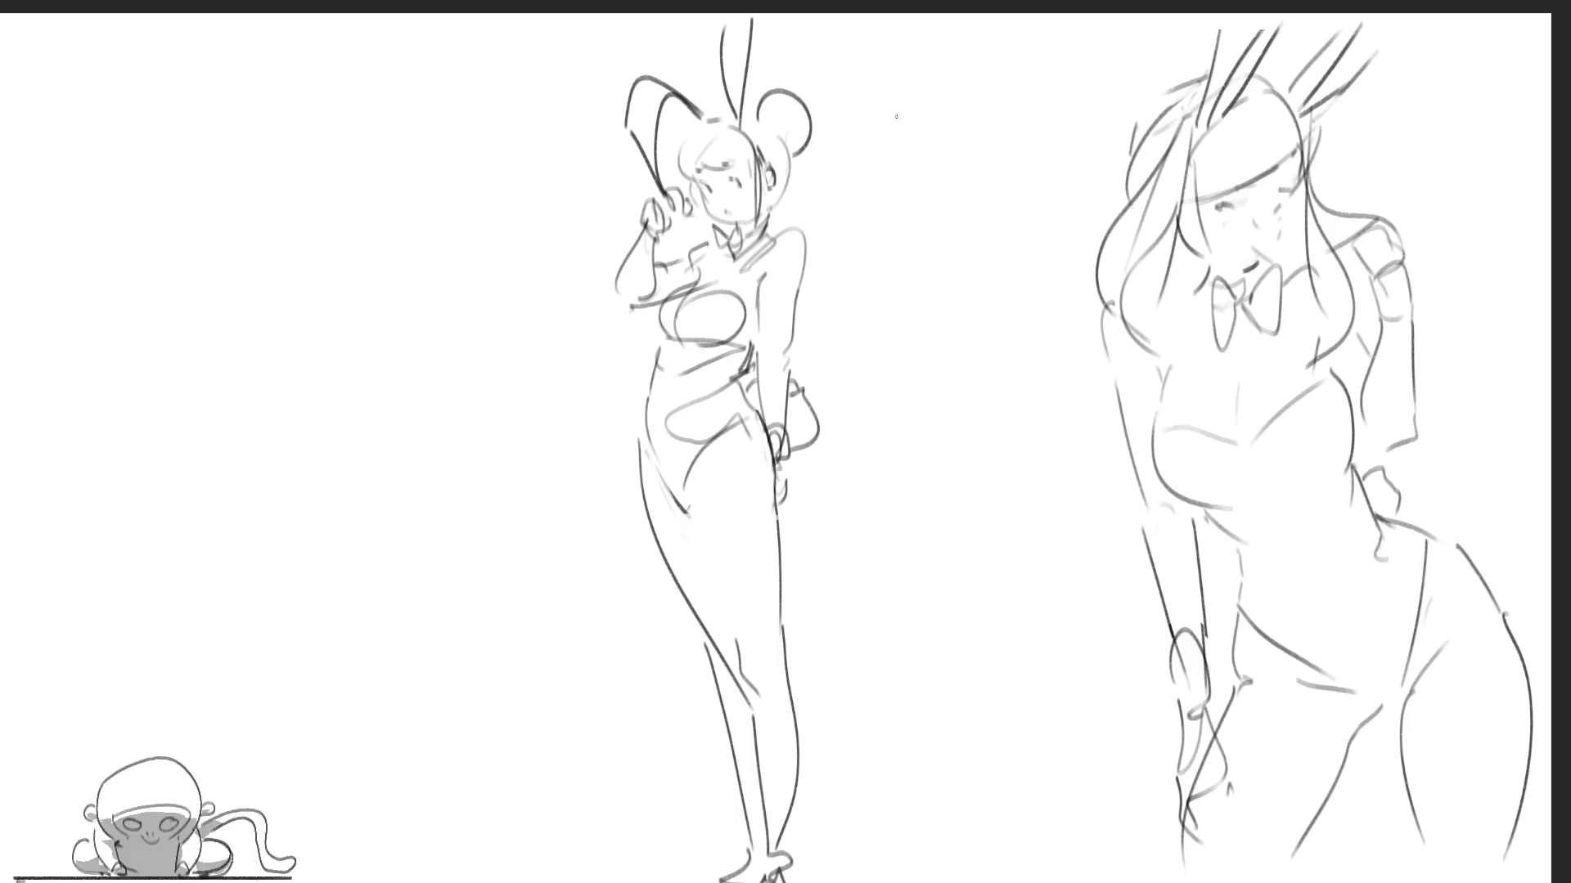
- Outline a new head with bunny ears between the figures, undoing stray ear and chin lines
left_click_drag(882, 166, 969, 135)
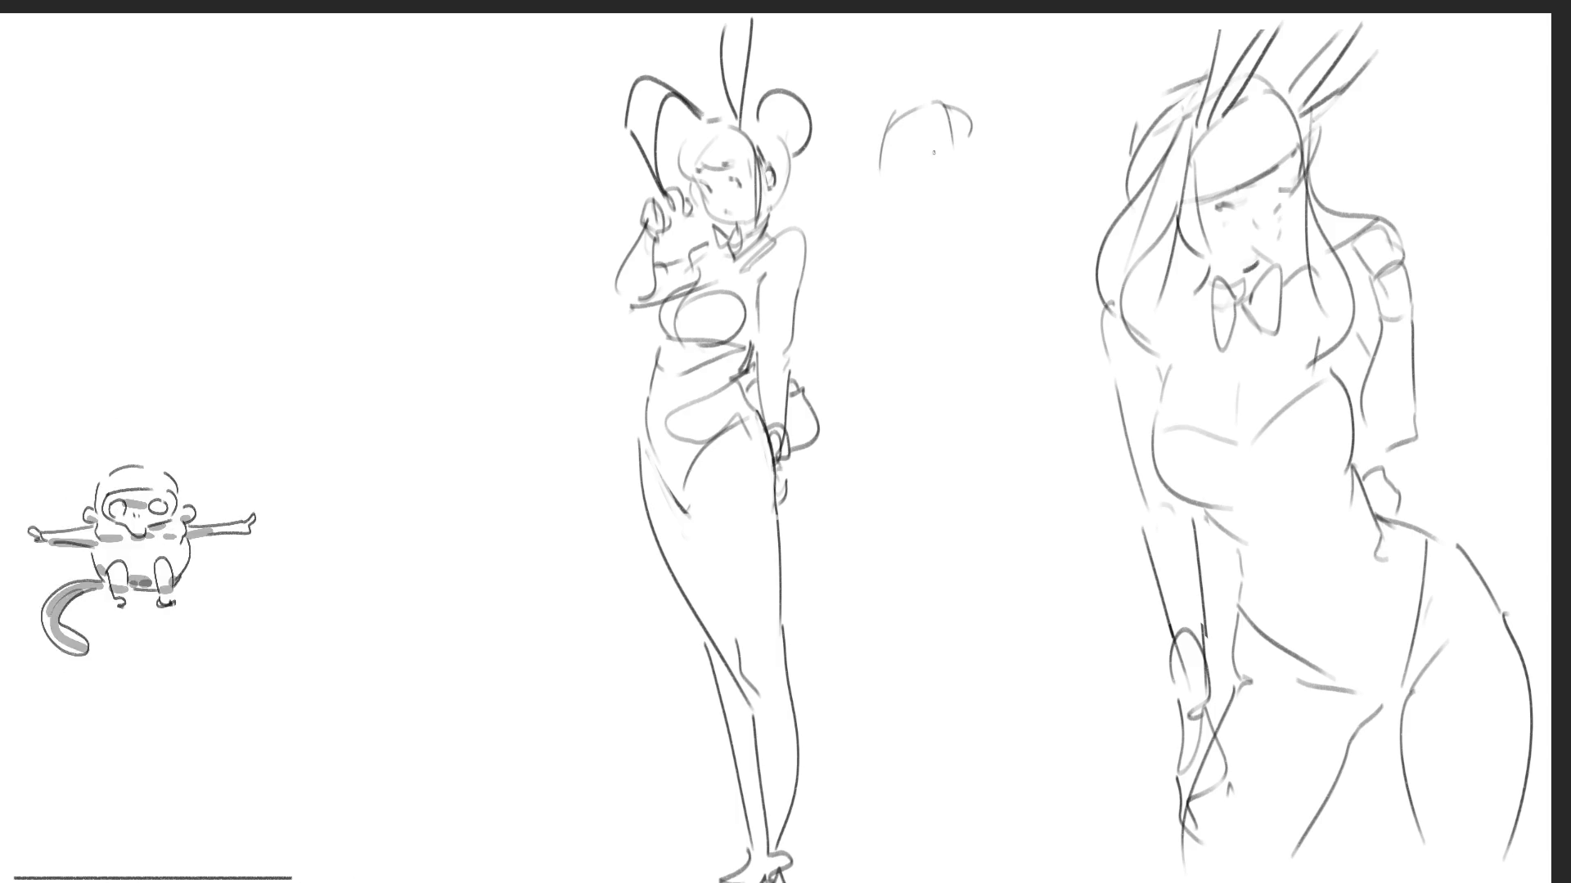
mouse_move(894, 30)
left_mouse_down()
mouse_move(914, 116)
mouse_move(927, 110)
left_mouse_up()
left_click_drag(933, 24, 939, 149)
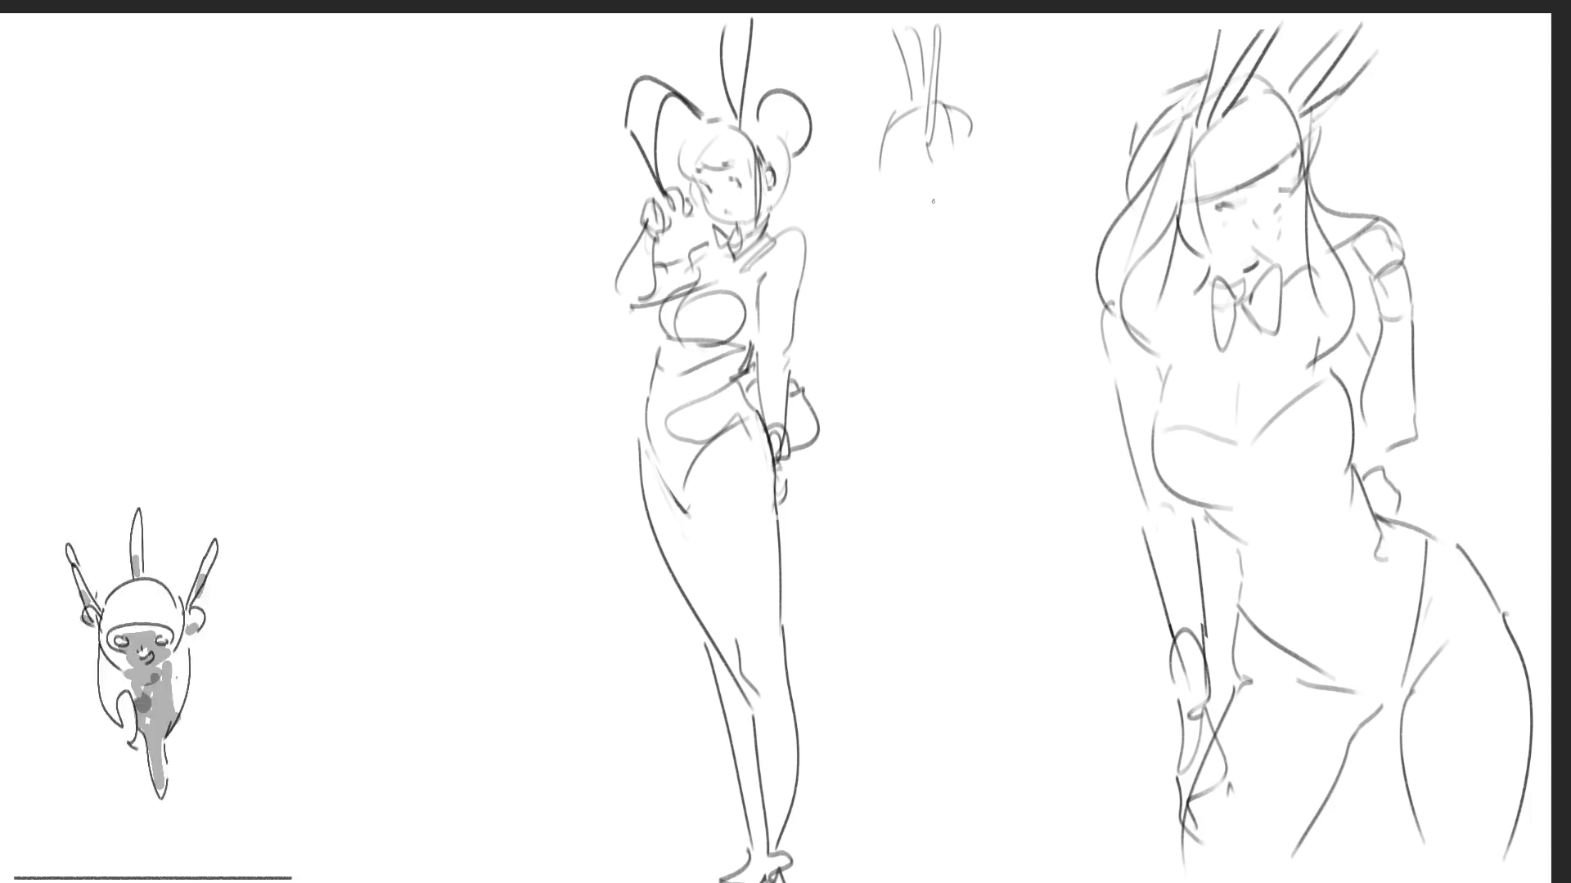
key("ctrl+z")
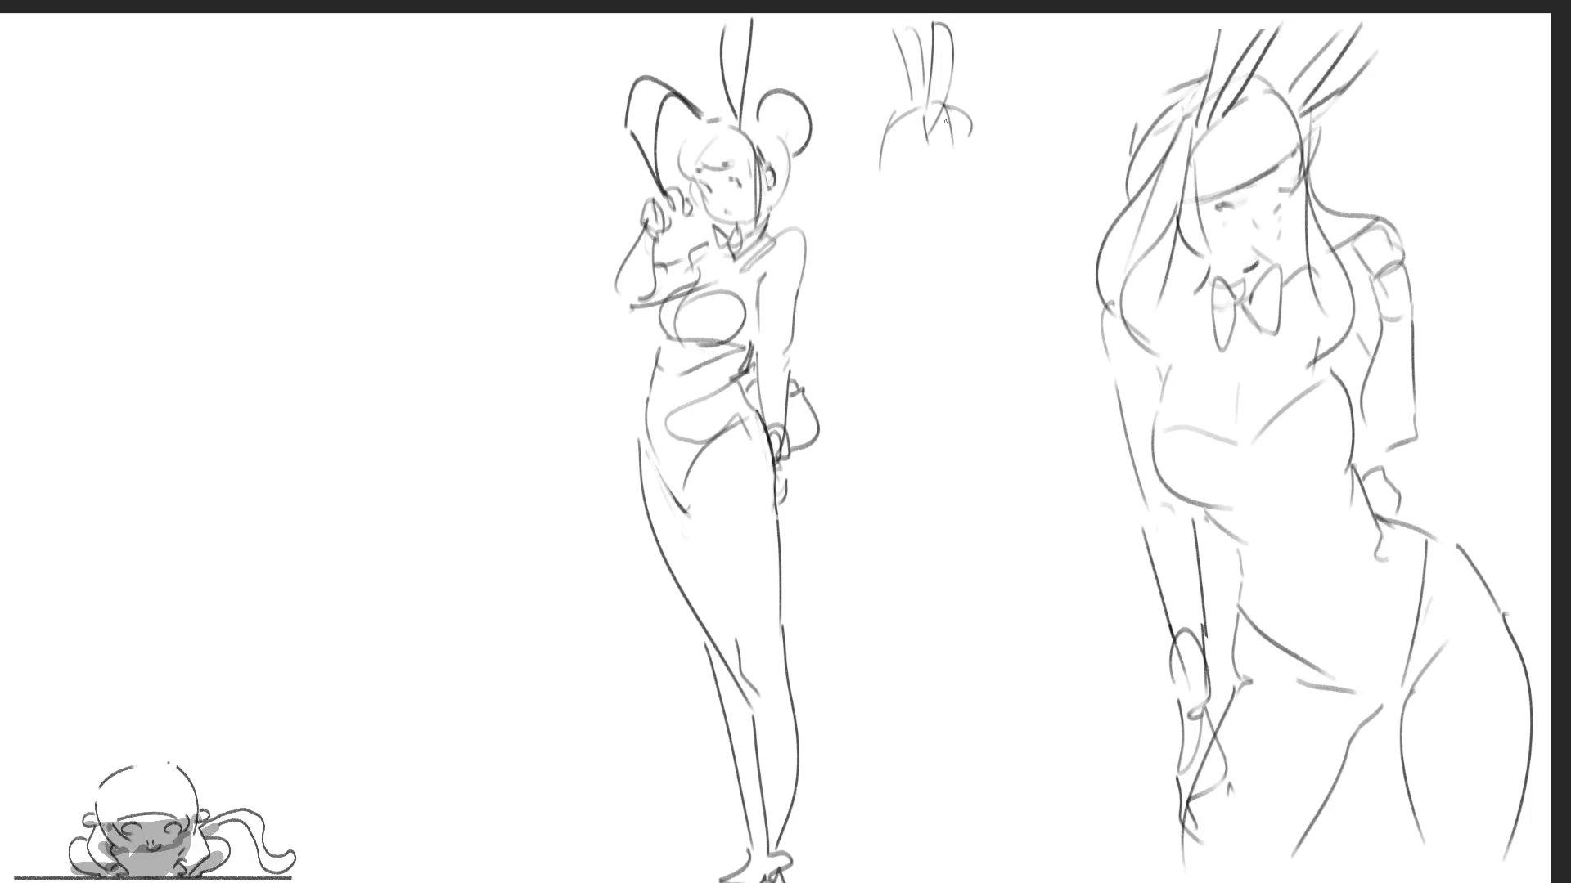
left_click_drag(926, 166, 911, 185)
key("ctrl+z")
key("ctrl+z")
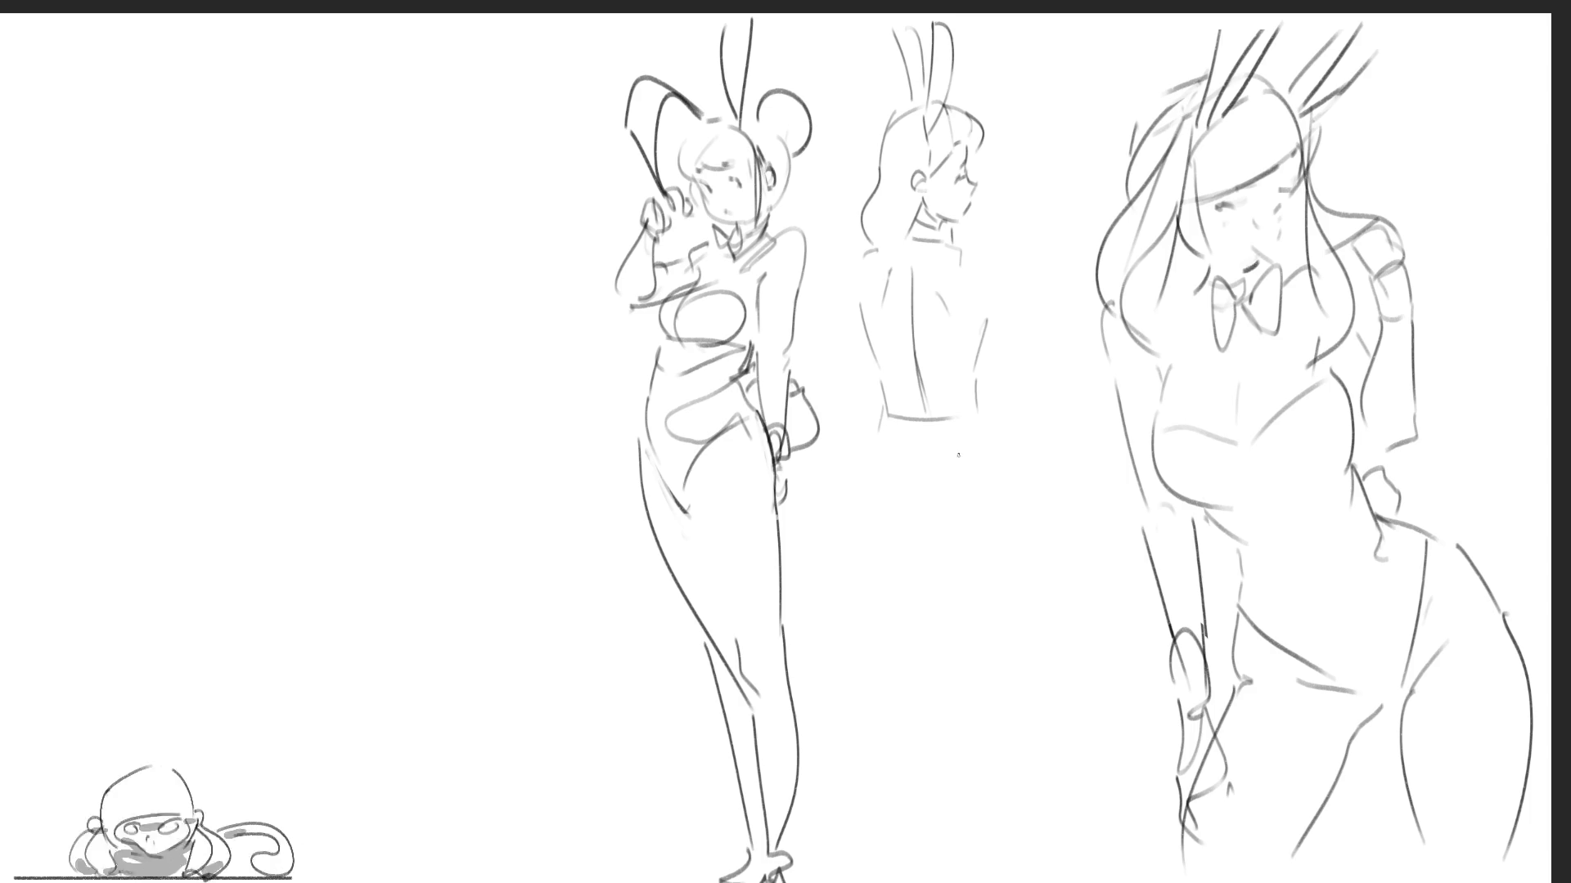
- Rework the middle figure's torso and draw her leg from hip down to the lower leg
left_click_drag(882, 371, 962, 375)
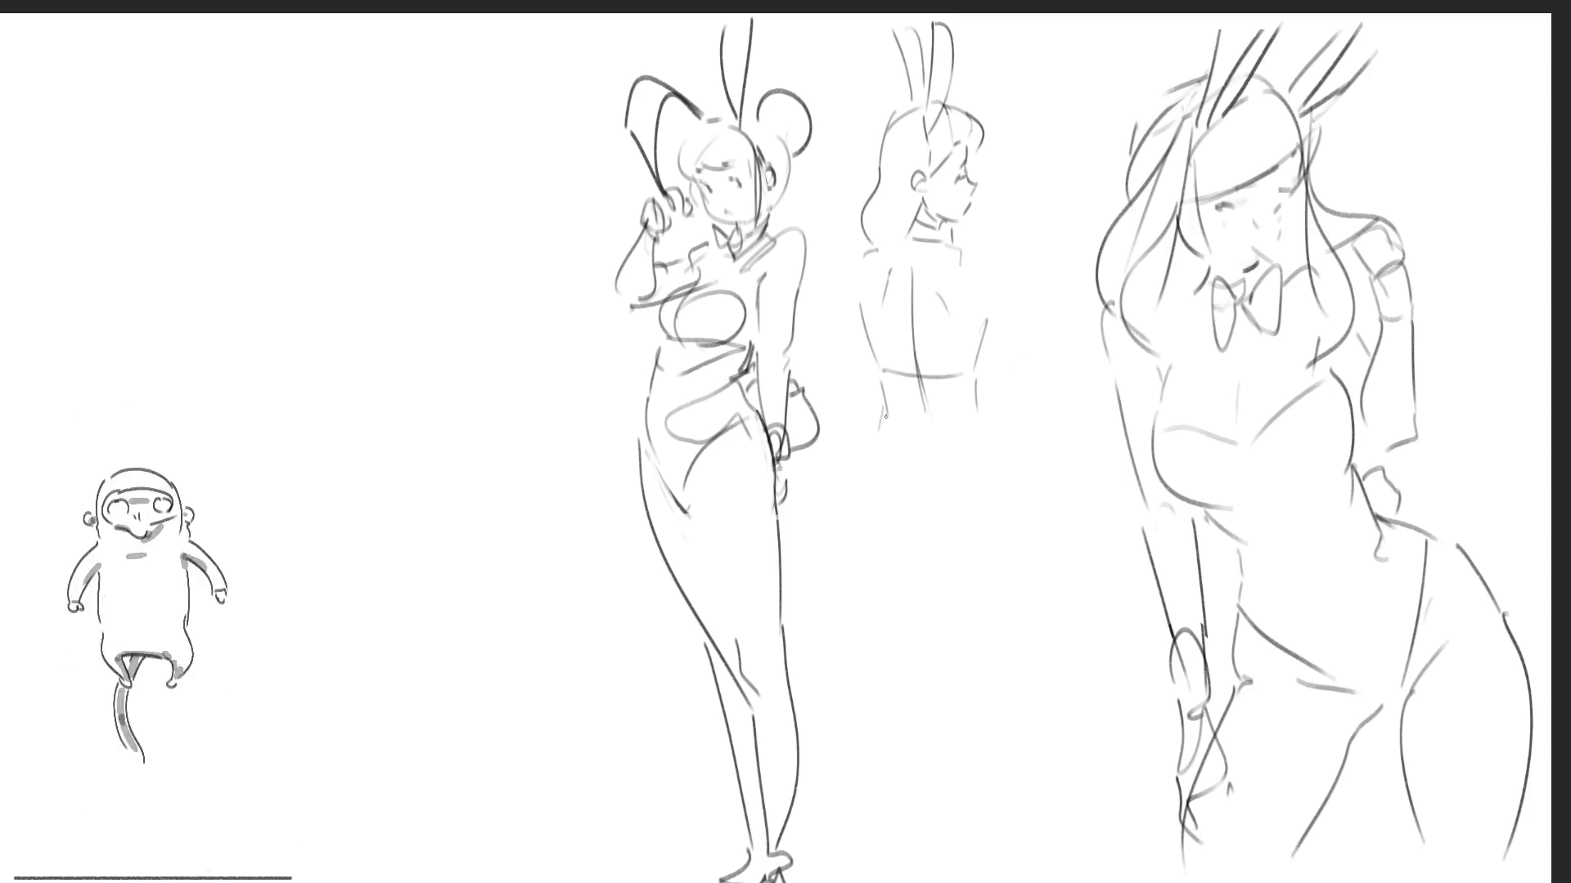
left_click_drag(874, 461, 906, 558)
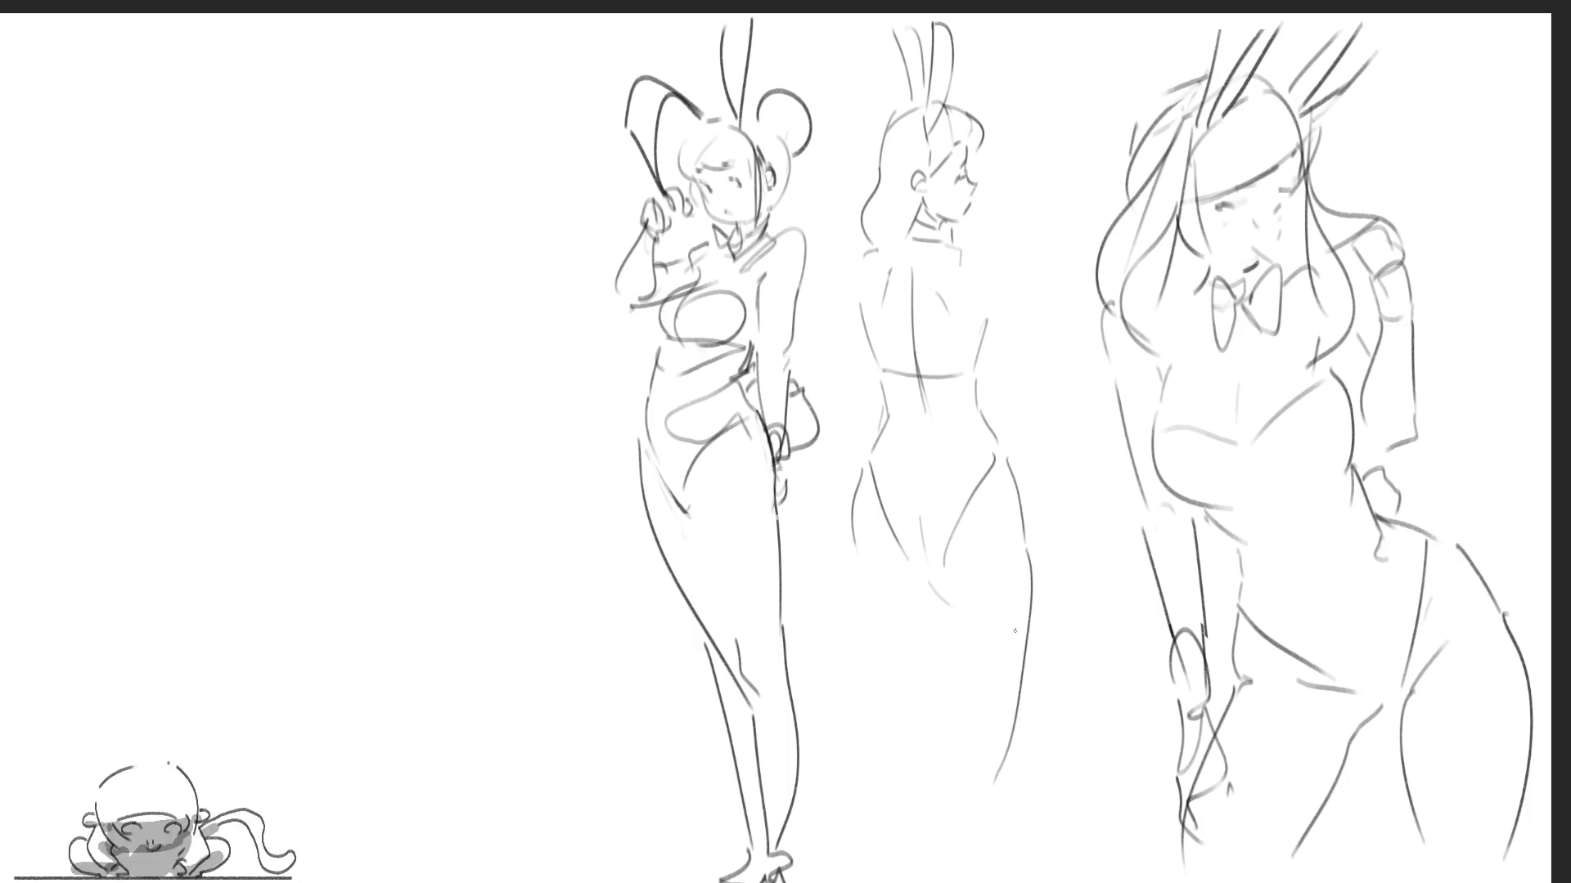
left_click_drag(936, 622, 951, 767)
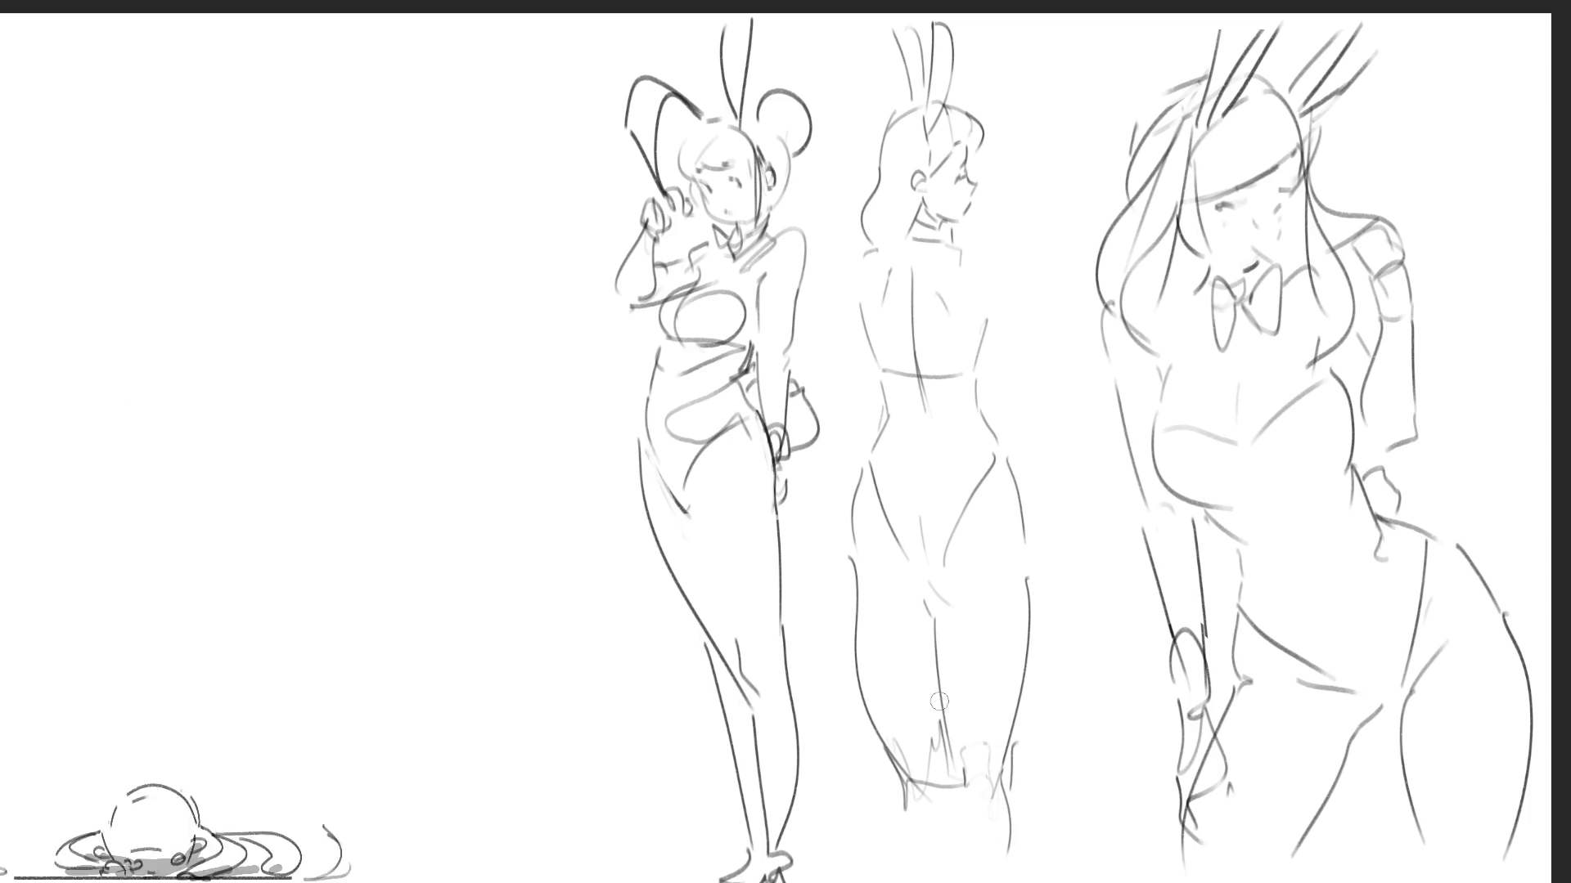
- Erase the middle girl's inner-leg lines, redraw the lower leg and foot, and undo the darkest stroke
left_click_drag(929, 638, 939, 748)
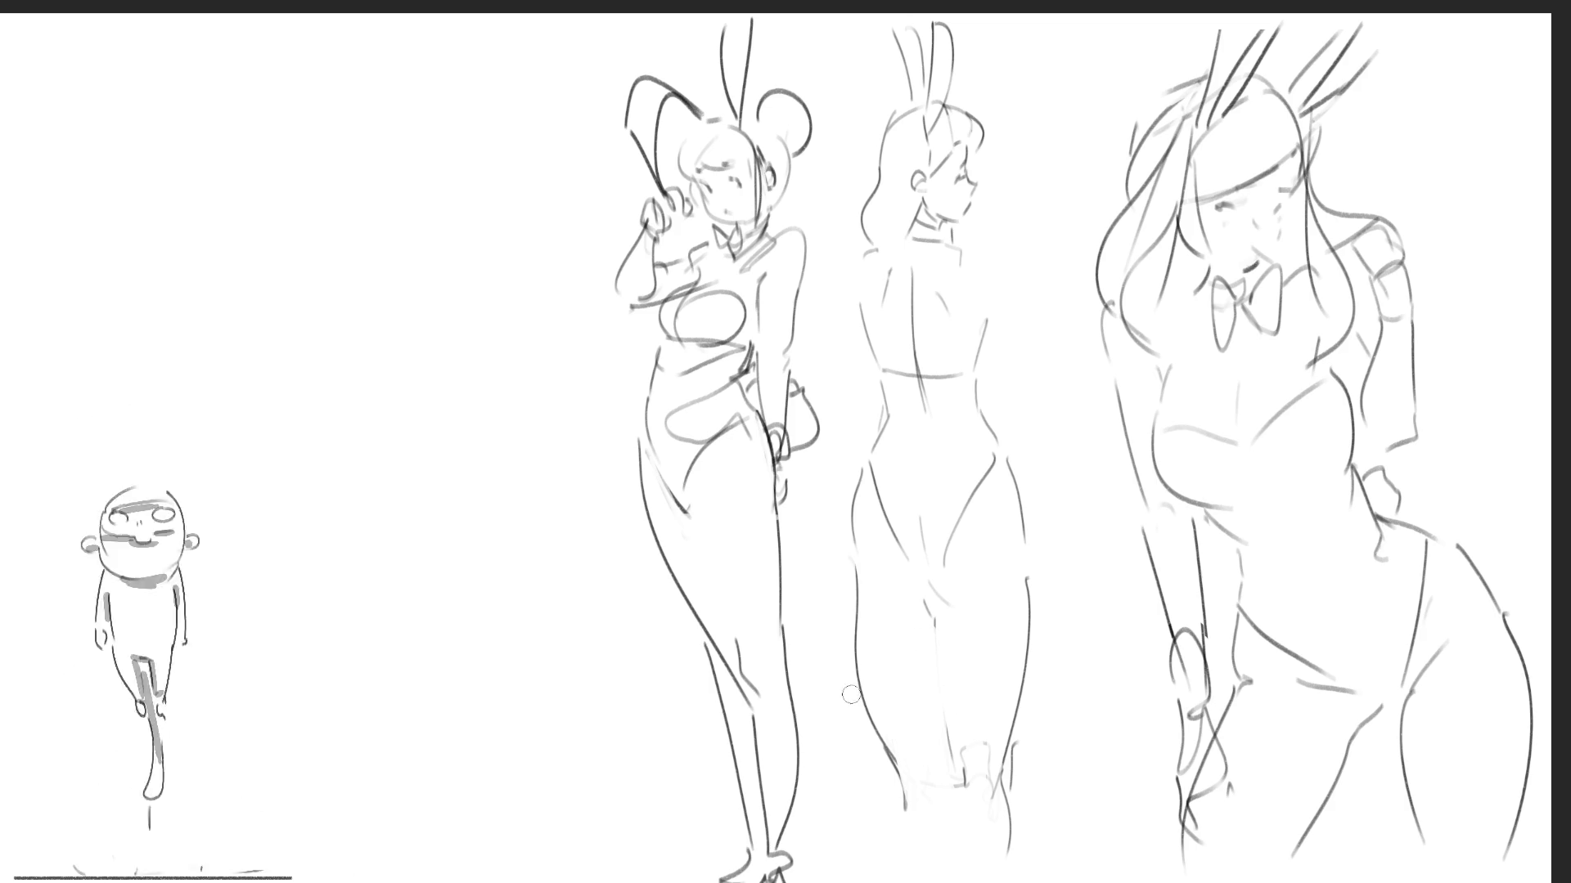
left_click_drag(865, 681, 908, 798)
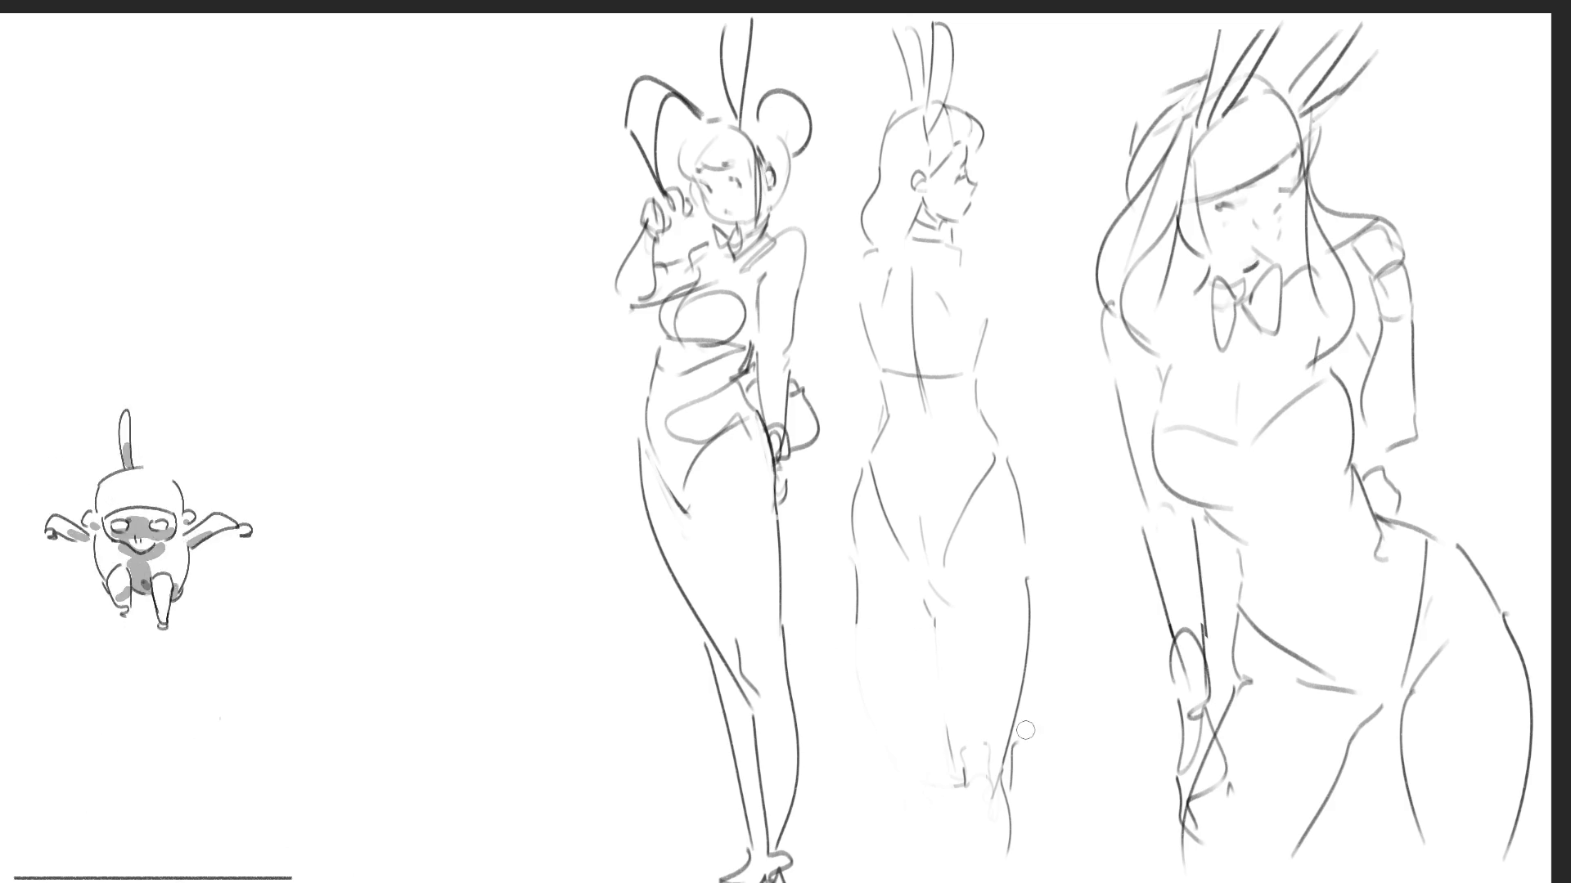
left_click_drag(1004, 751, 1006, 777)
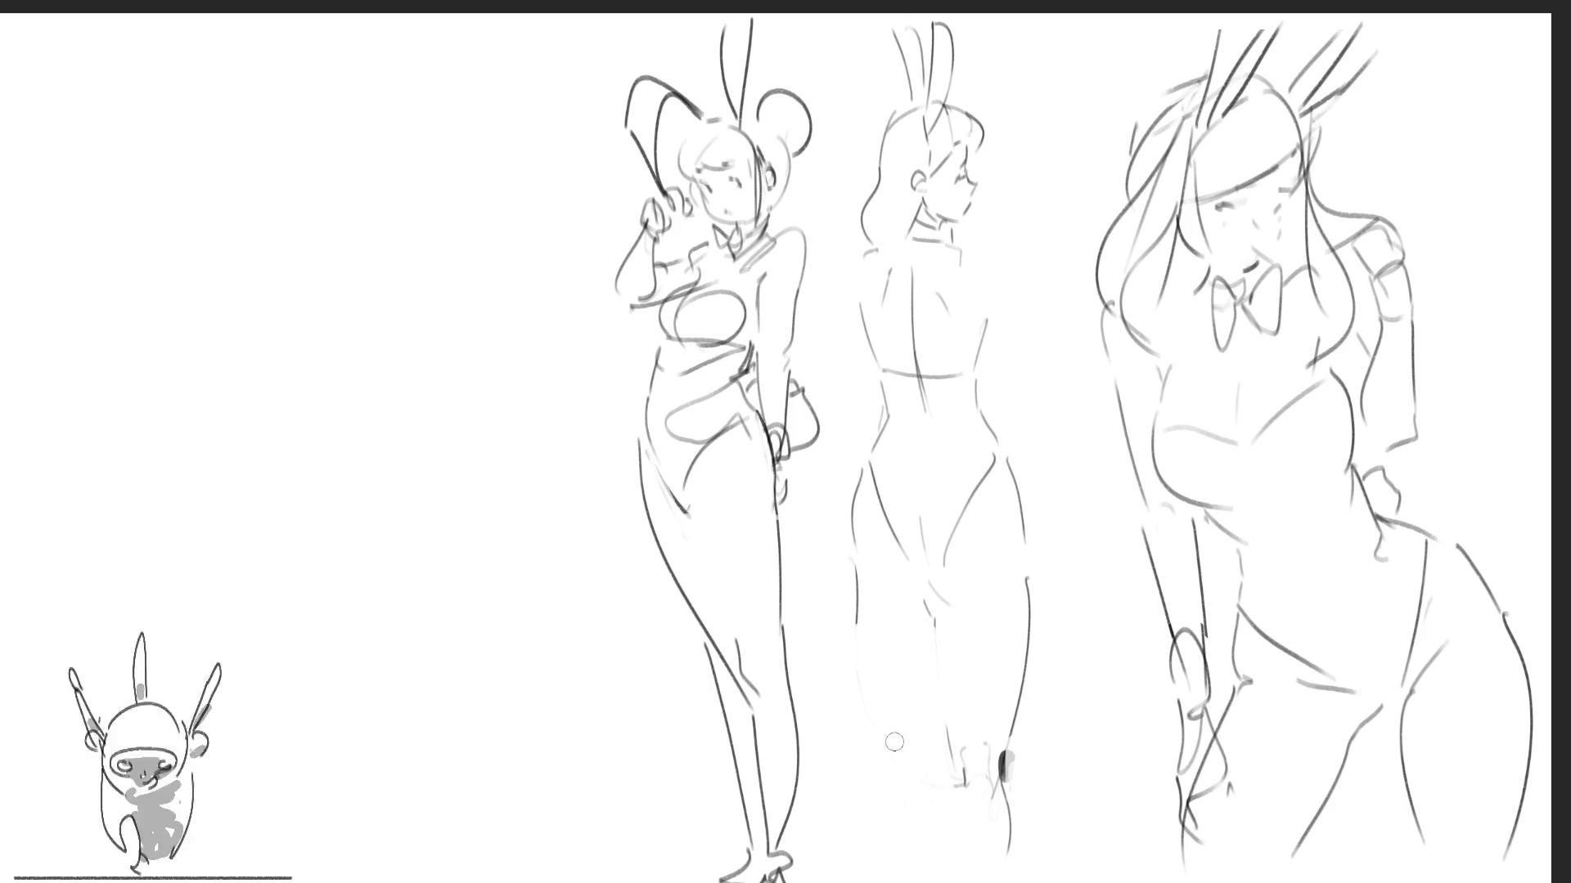
left_click_drag(927, 713, 932, 750)
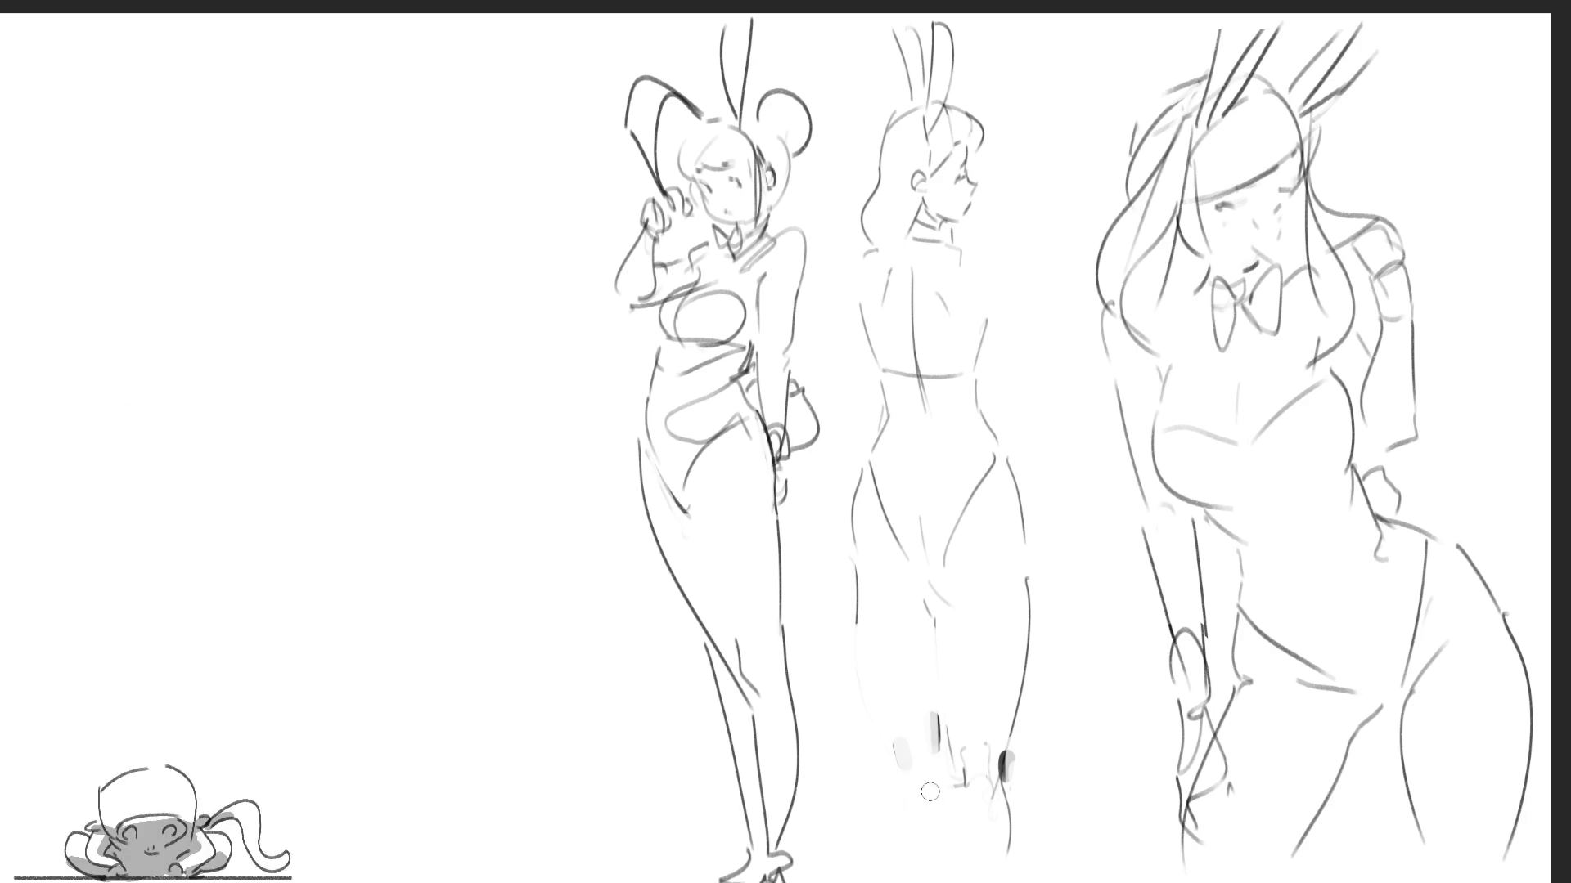
left_click_drag(866, 656, 886, 736)
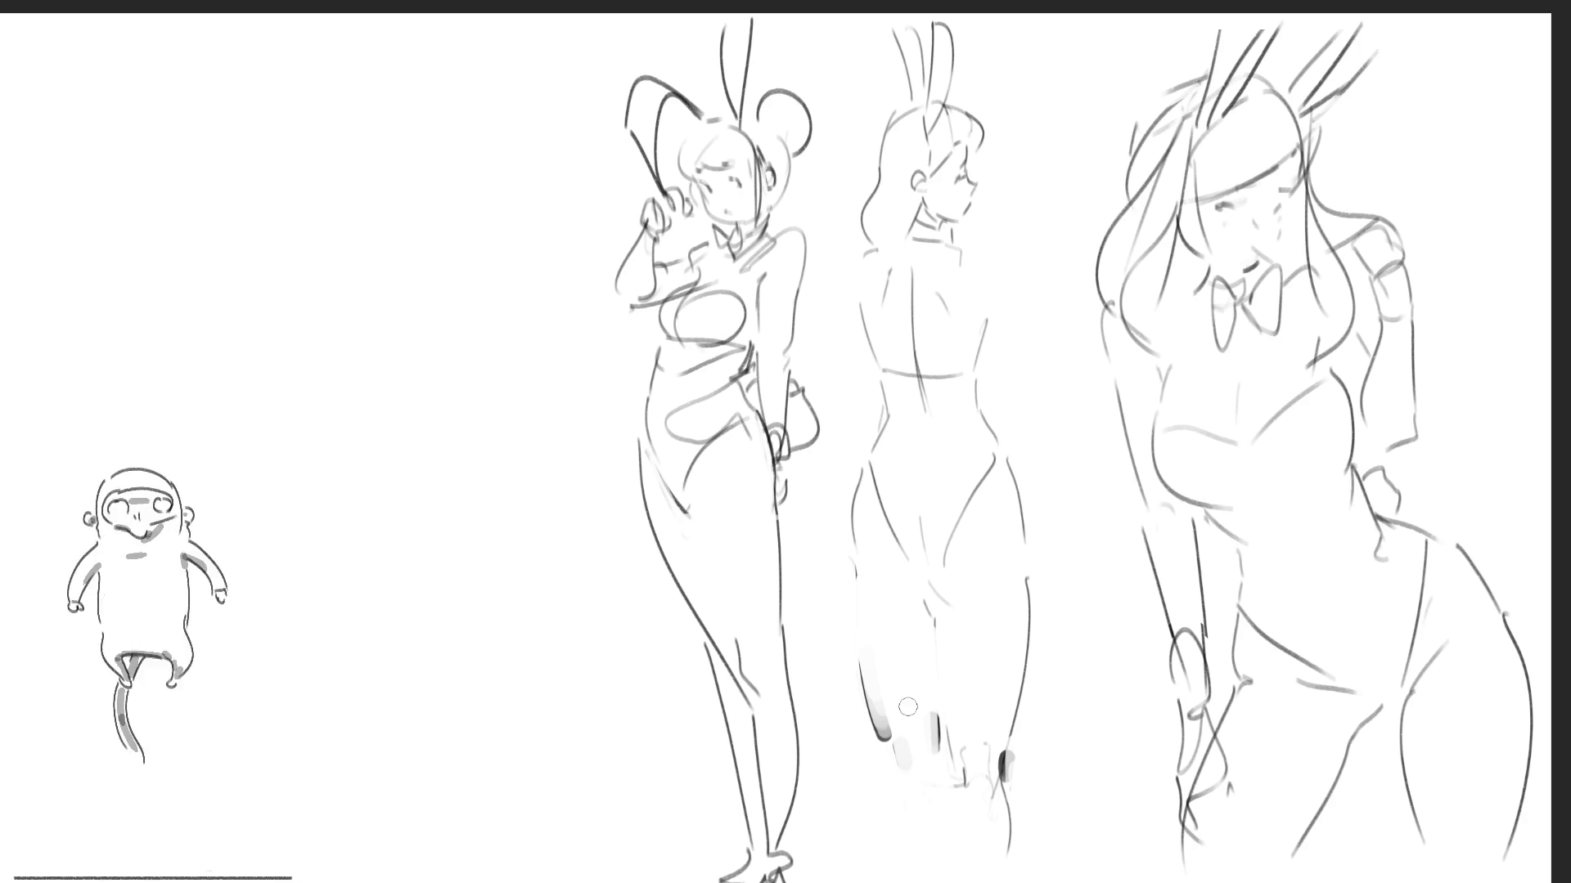
left_click_drag(876, 755, 903, 840)
key("ctrl+z")
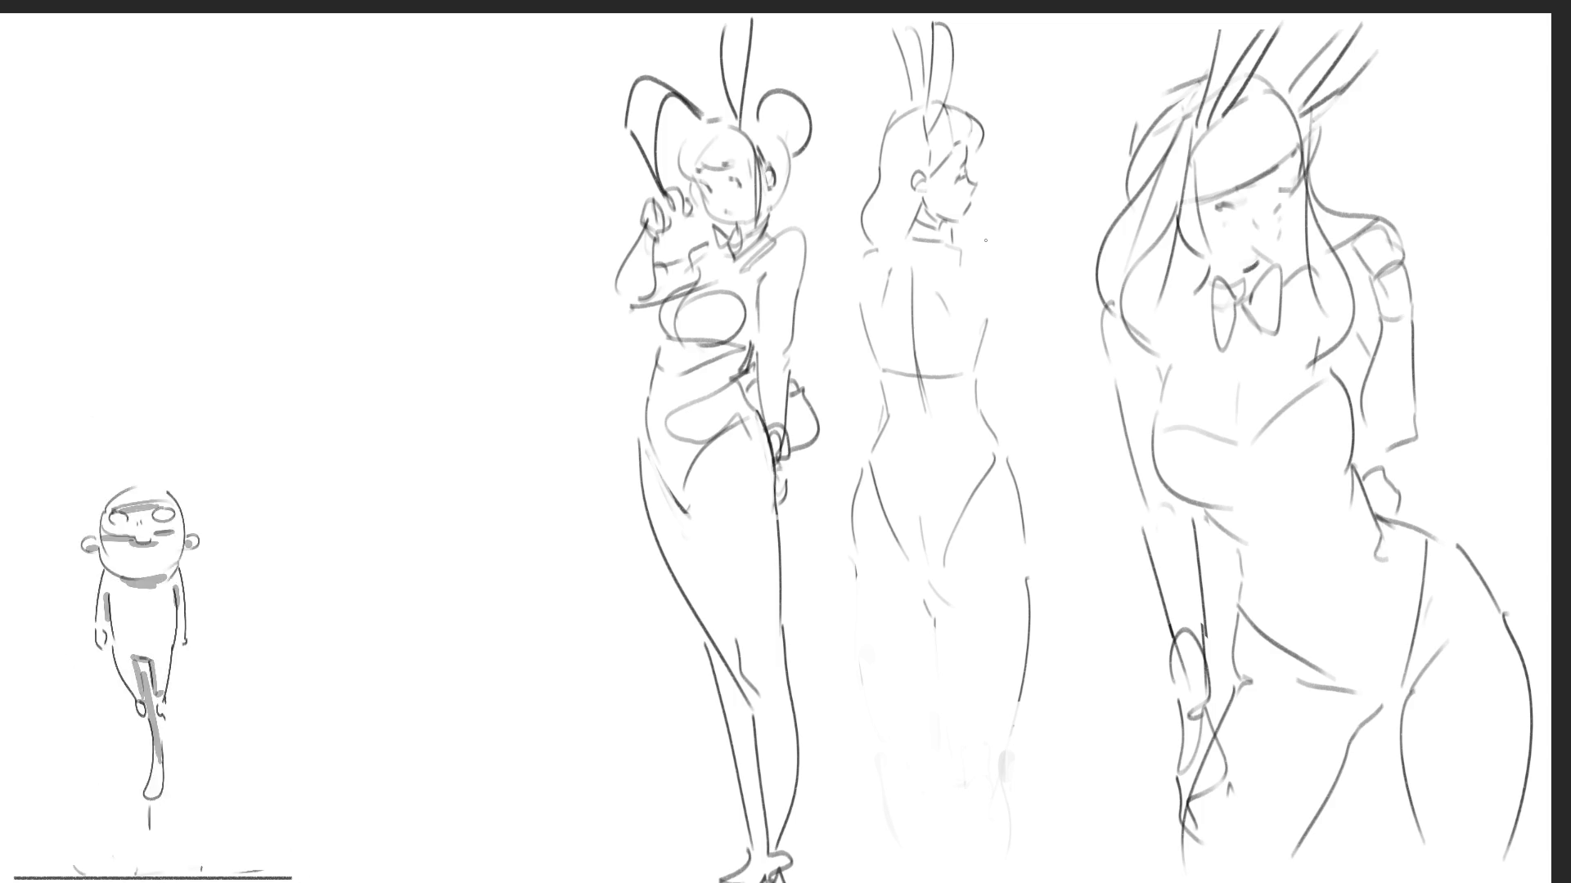
- Sketch a raised arm along the middle girl's back, then erase those arm strokes
left_click_drag(1006, 292, 1049, 216)
left_click_drag(1073, 159, 996, 293)
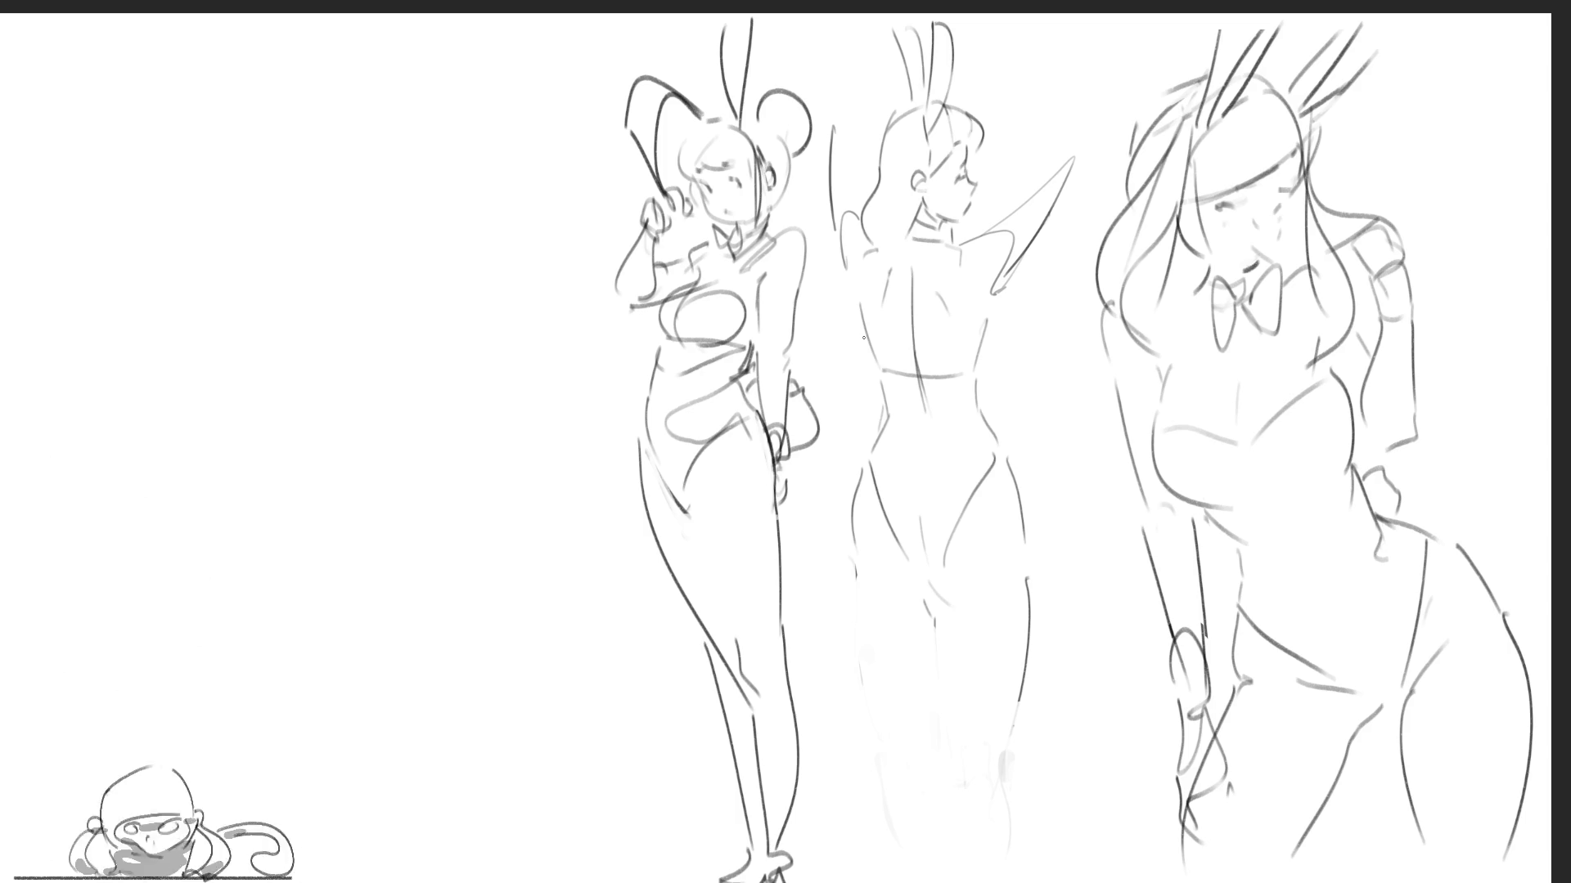
left_click_drag(1074, 160, 1007, 282)
- Erase the middle girl's head, ears, upper body, torso, hips and legs
left_click_drag(957, 49, 934, 196)
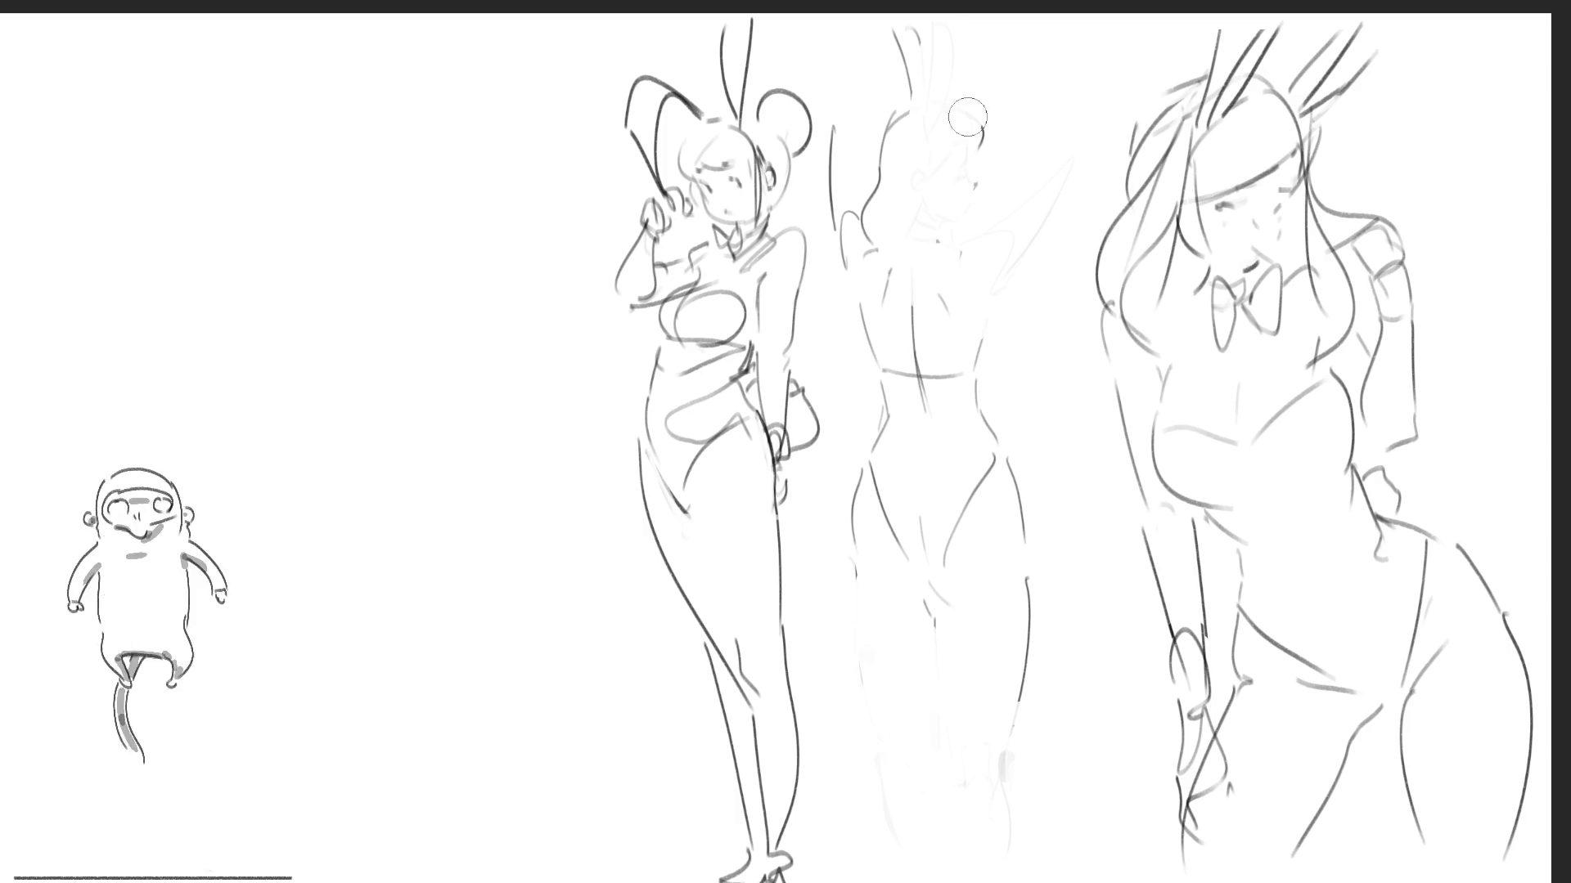
left_click_drag(913, 50, 908, 233)
left_click_drag(872, 111, 847, 209)
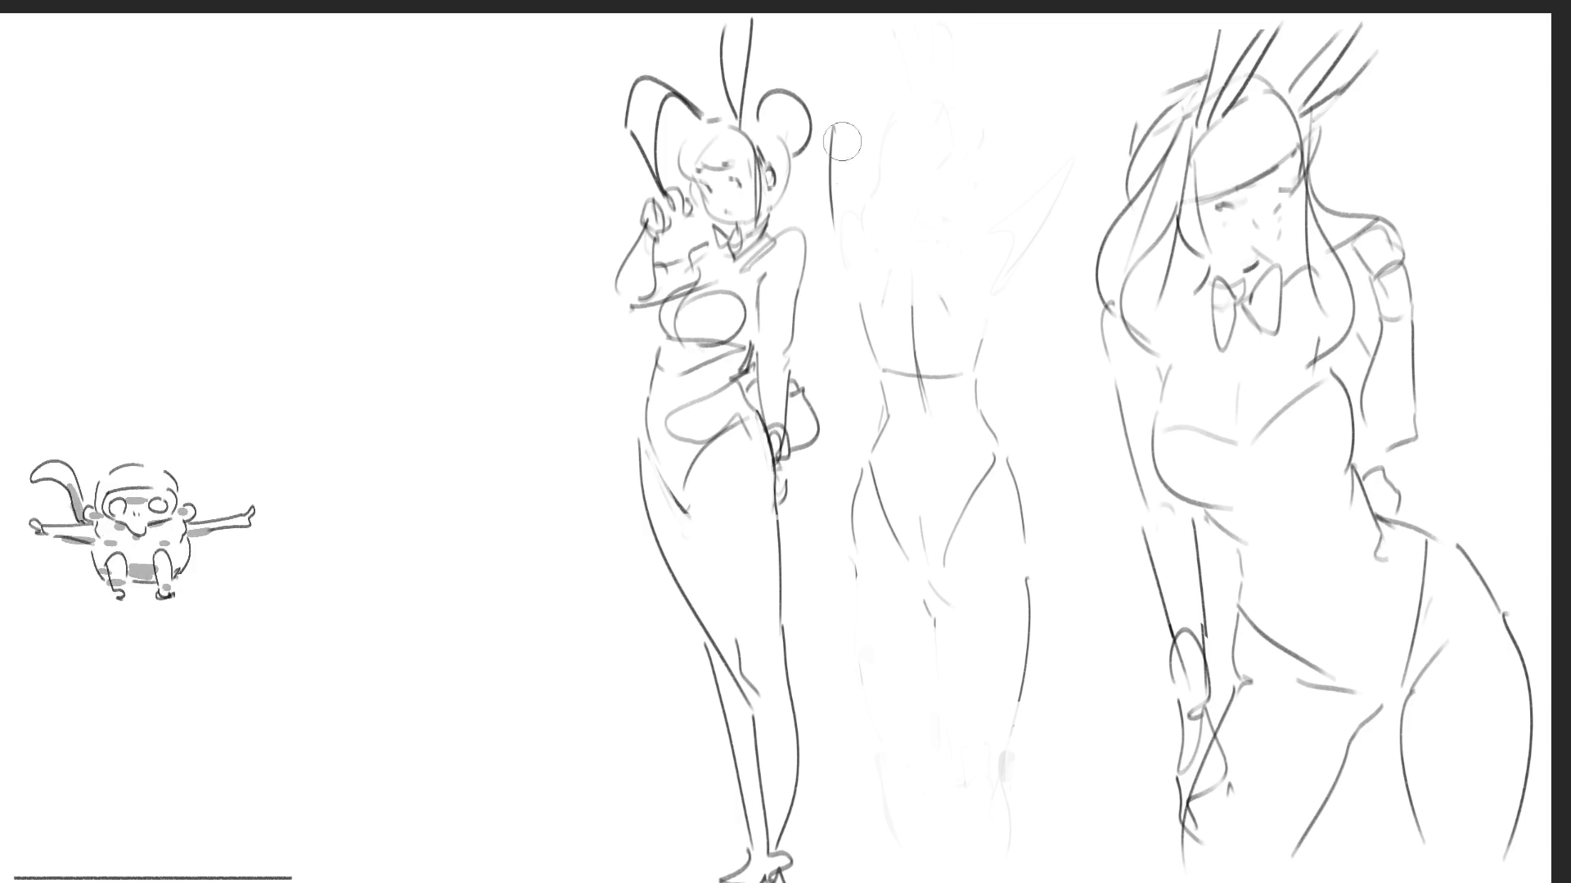
left_click_drag(865, 429, 871, 528)
left_click_drag(908, 283, 914, 405)
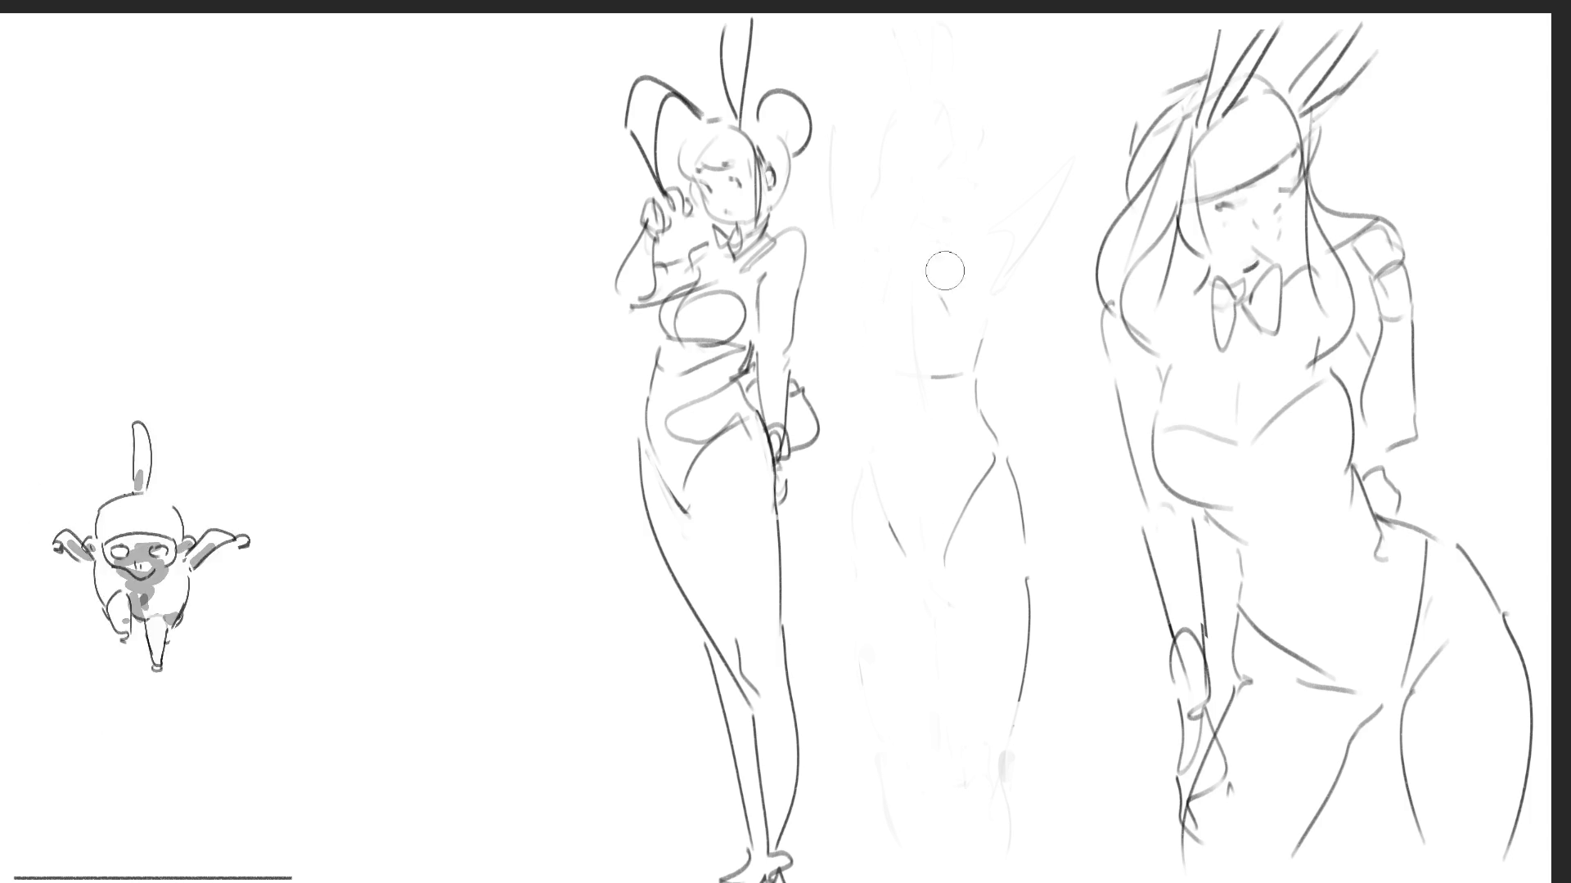
left_click_drag(970, 343, 1012, 678)
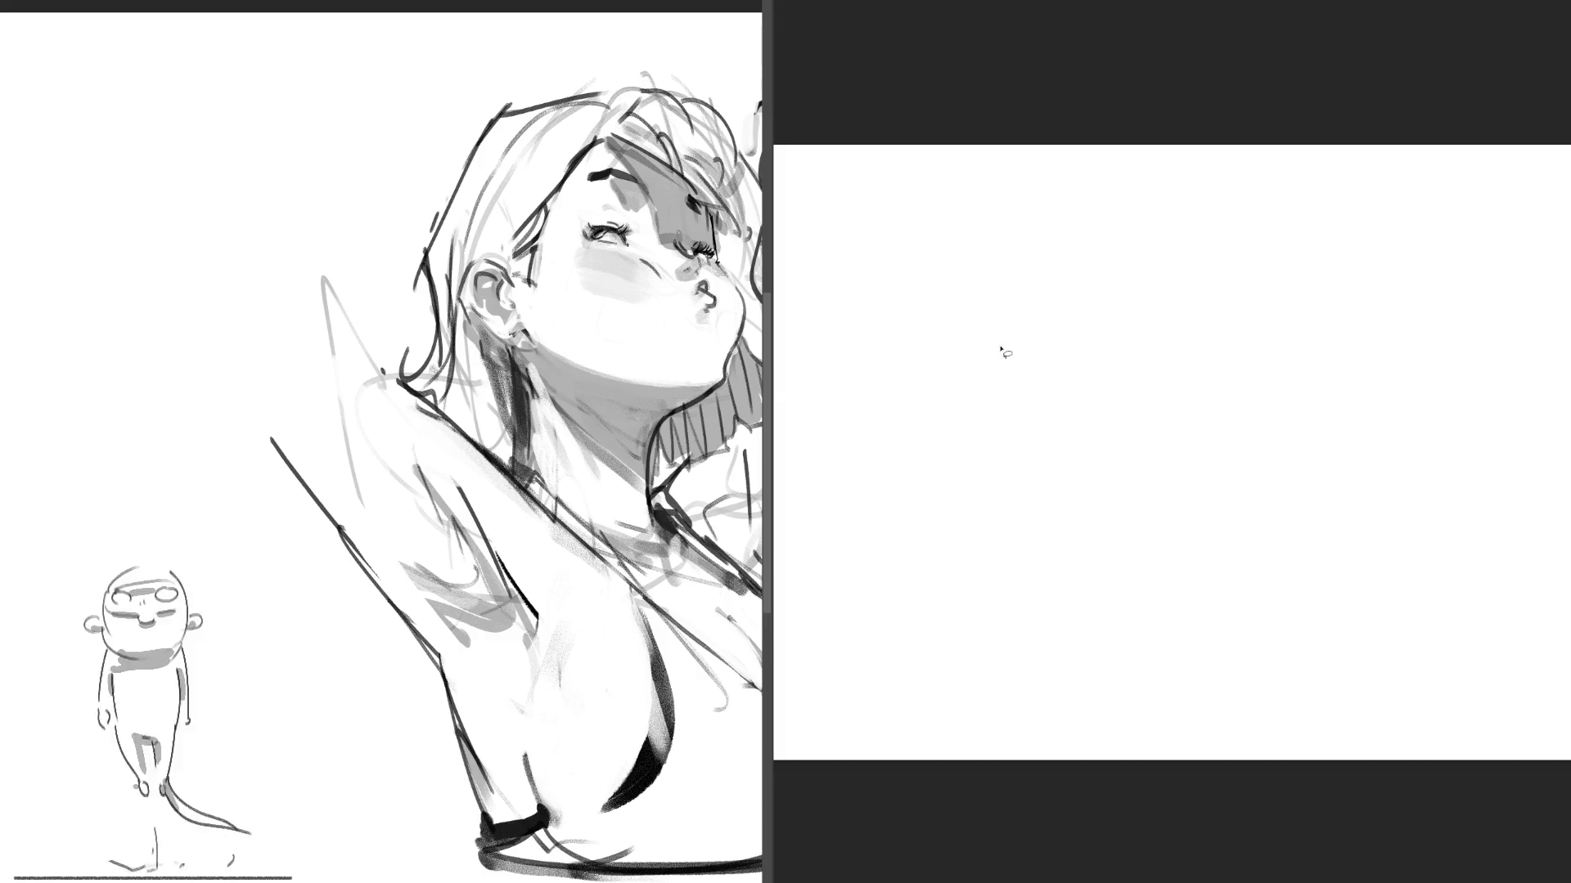
scroll(859, 418, "down", 2)
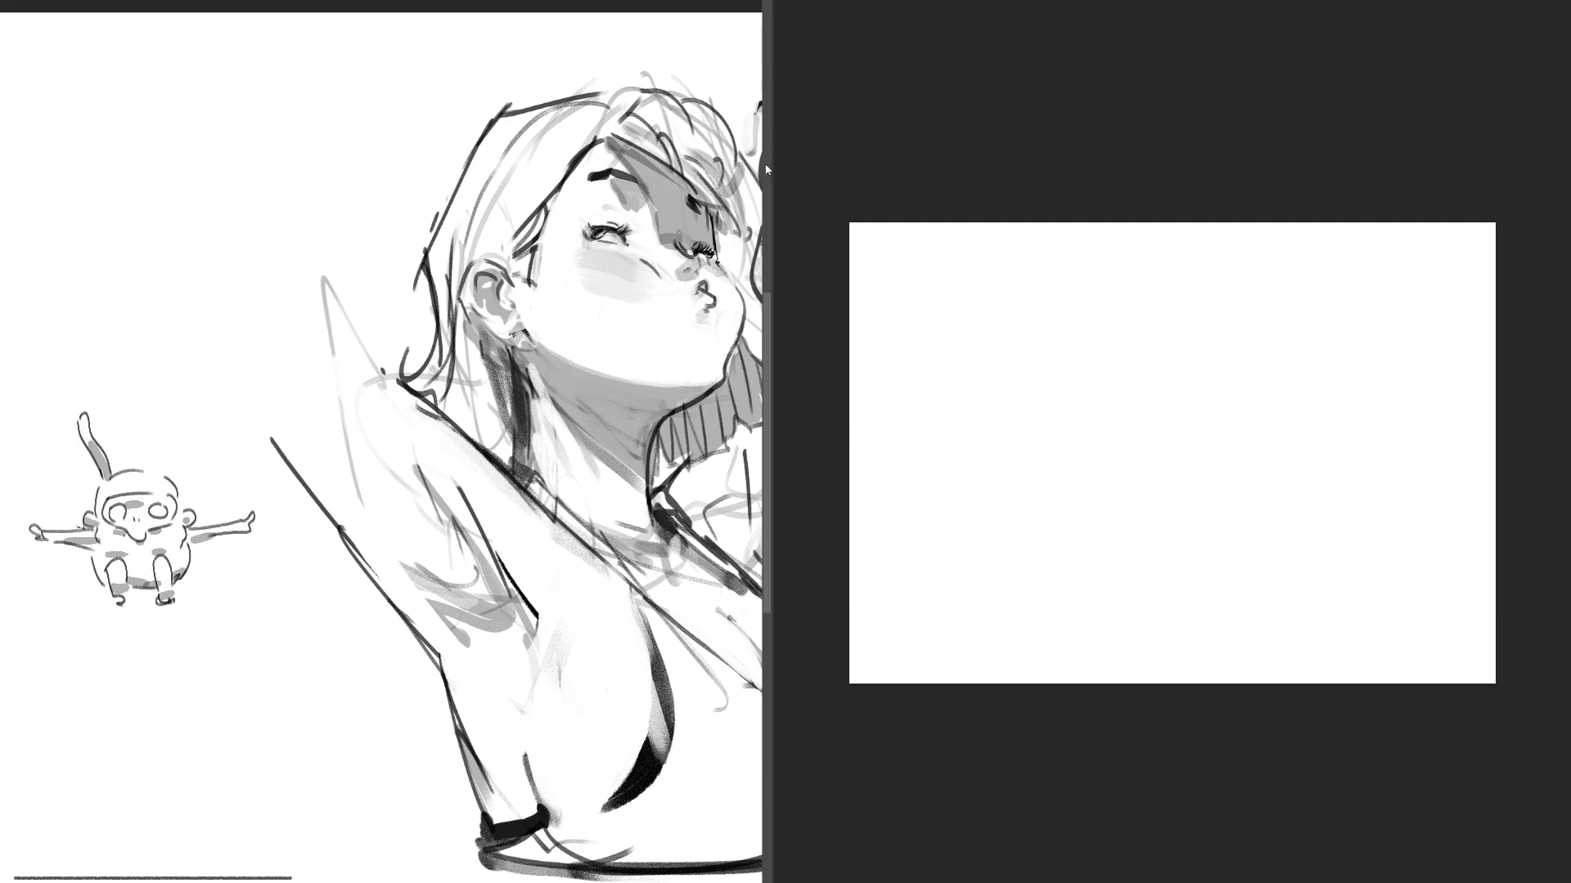
- Arrange the two canvas panes and begin rough flame curves on the blank right canvas
left_click_drag(771, 163, 934, 174)
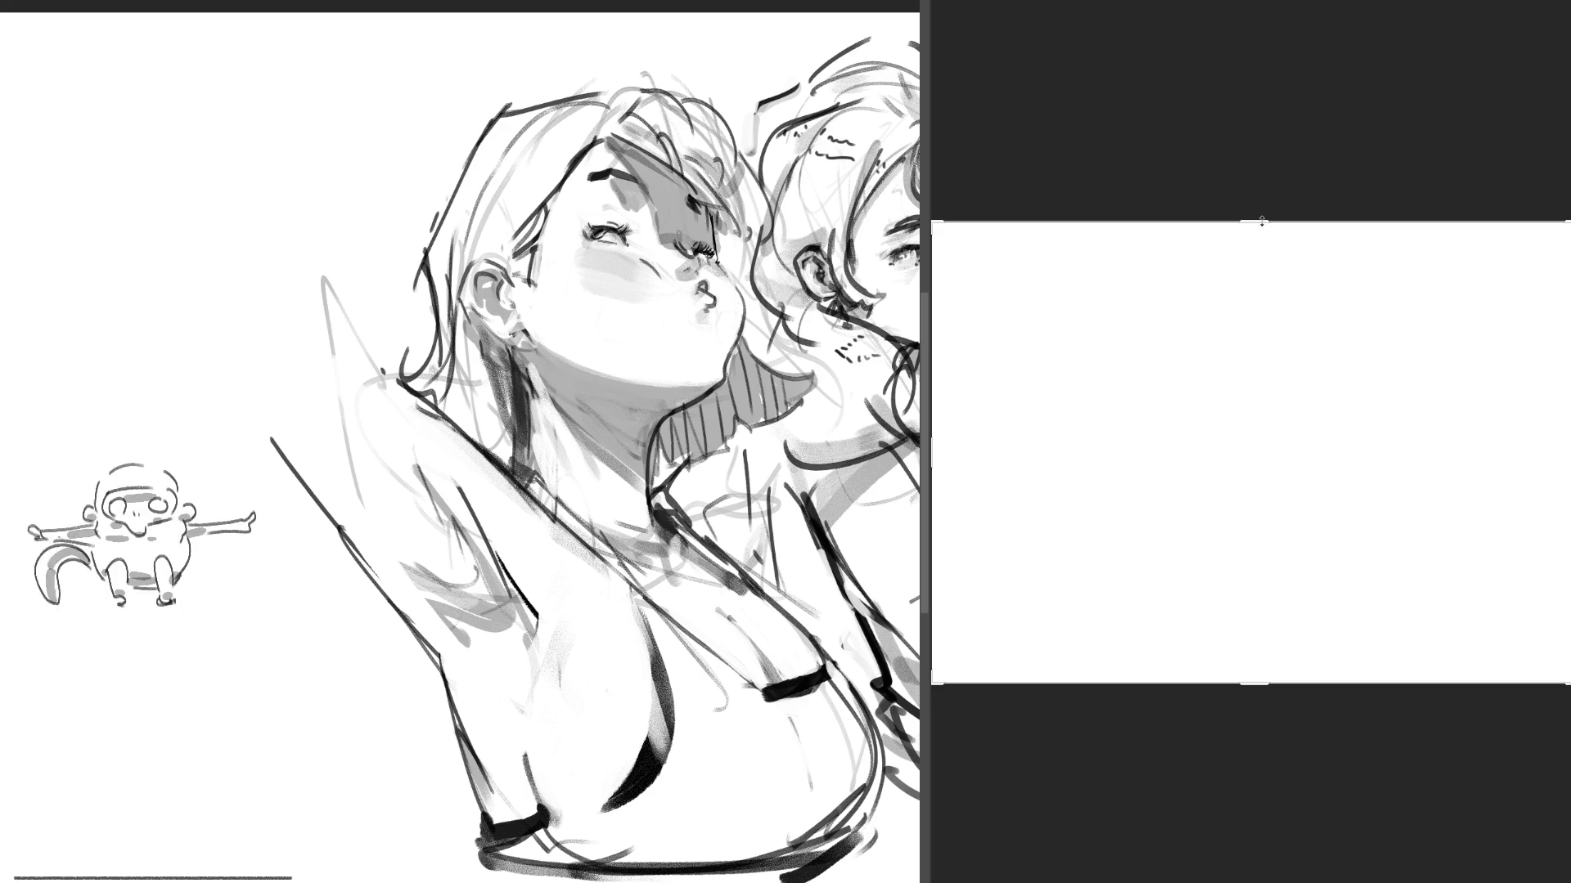
left_click_drag(1261, 222, 1262, 436)
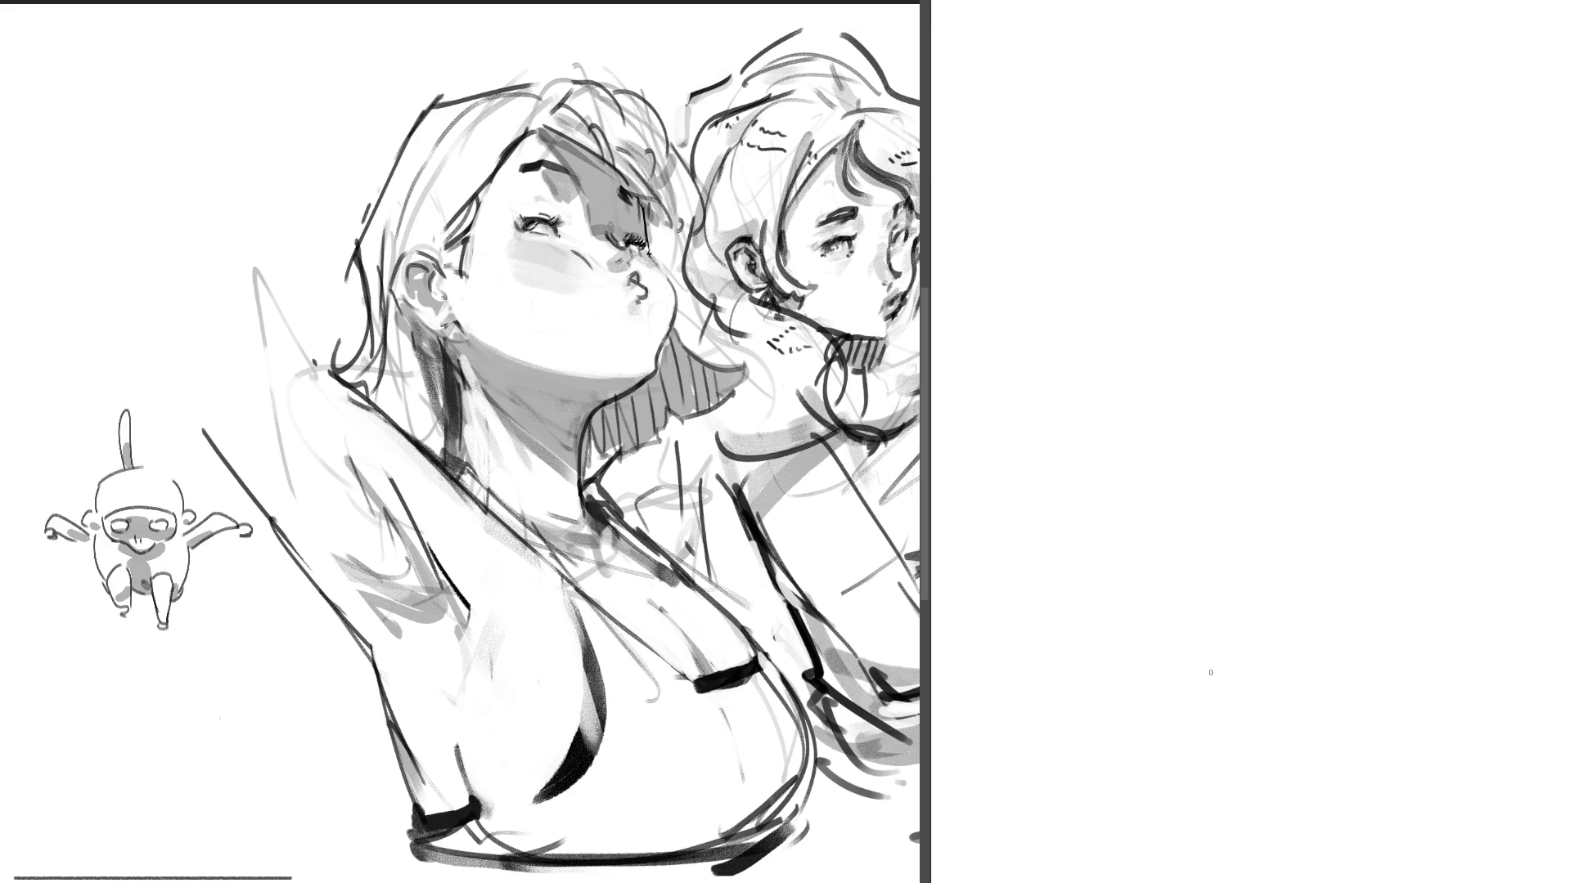
mouse_move(1208, 685)
left_mouse_down()
mouse_move(1184, 522)
mouse_move(1196, 601)
left_mouse_up()
mouse_move(1264, 354)
left_mouse_down()
mouse_move(1227, 503)
mouse_move(1262, 577)
mouse_move(1178, 687)
mouse_move(1331, 723)
left_mouse_up()
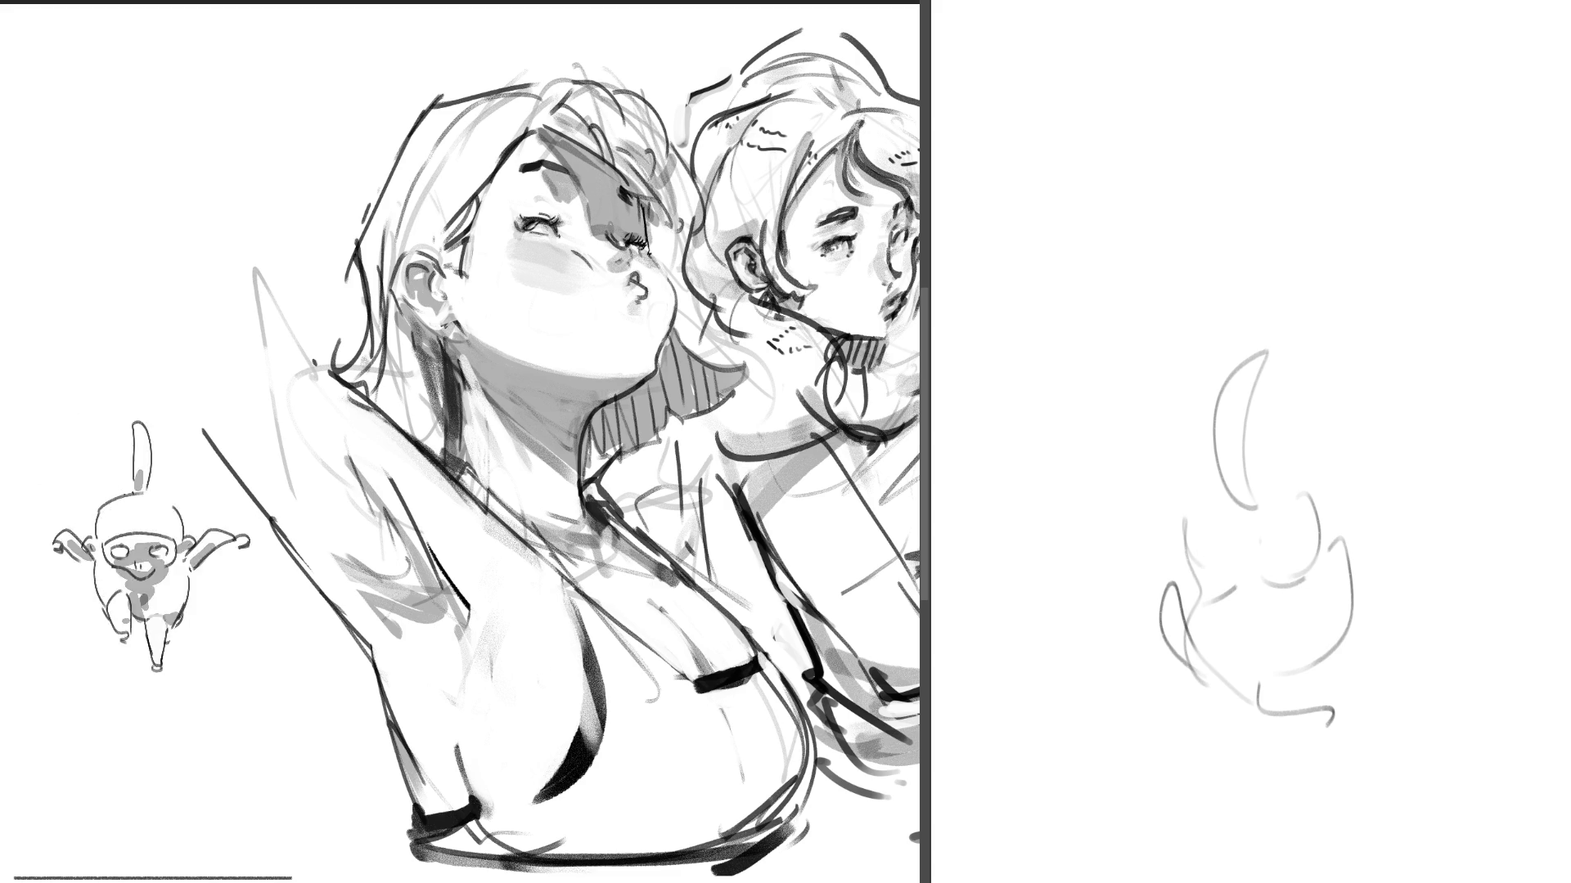
- Add a left-side curve and tall wavy flame tongues, undoing one right-side stroke
left_click_drag(1179, 688, 1160, 455)
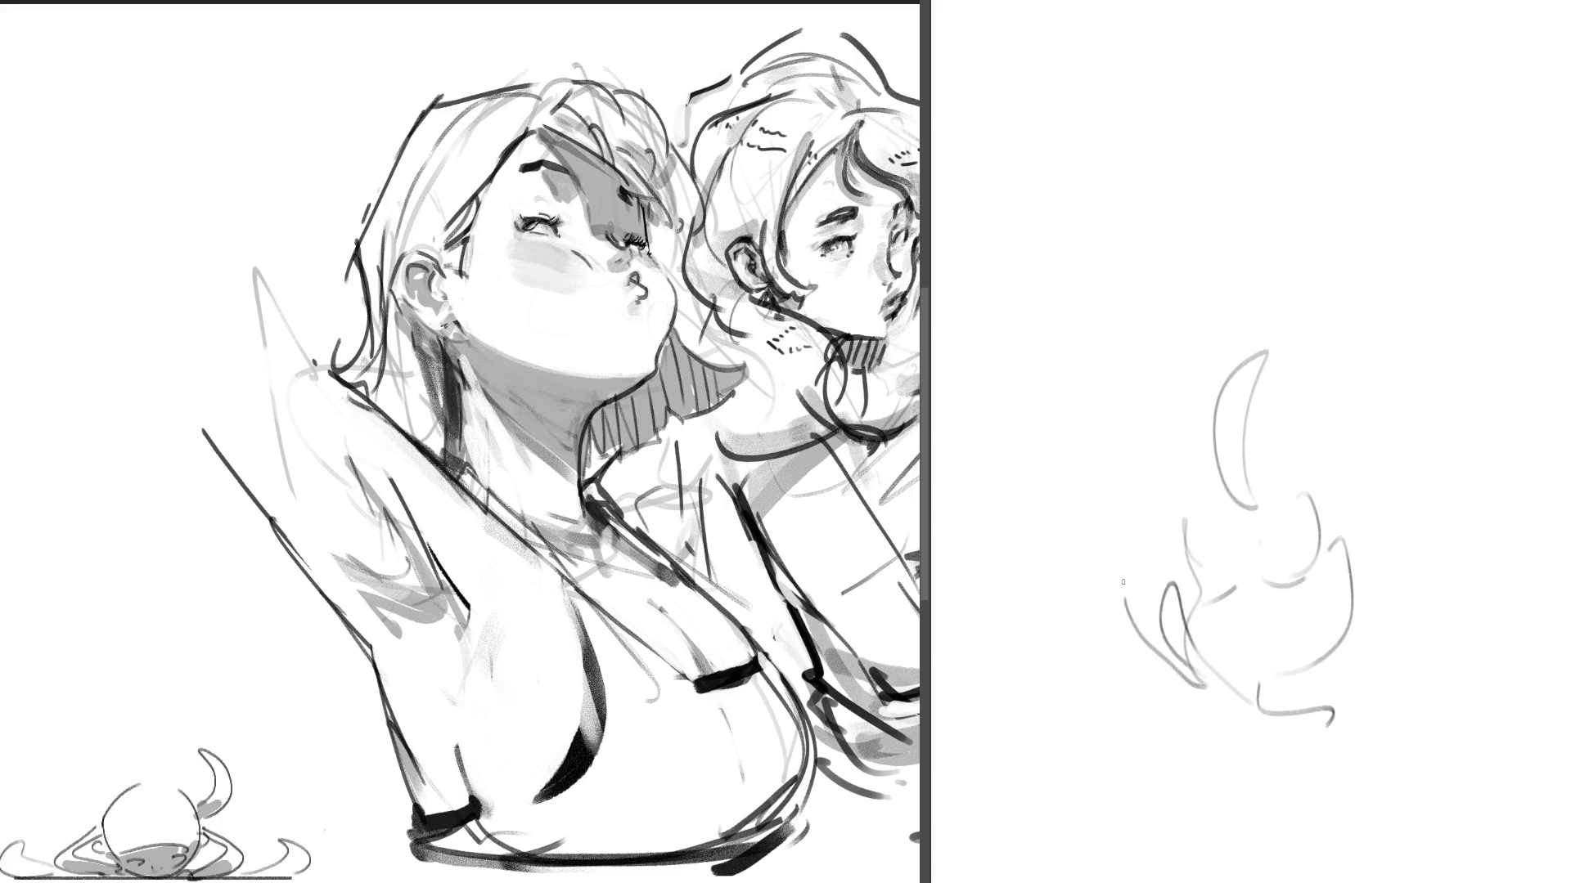
left_click_drag(1234, 190, 1298, 485)
mouse_move(1362, 350)
left_mouse_down()
mouse_move(1325, 589)
mouse_move(1338, 694)
left_mouse_up()
key("ctrl+z")
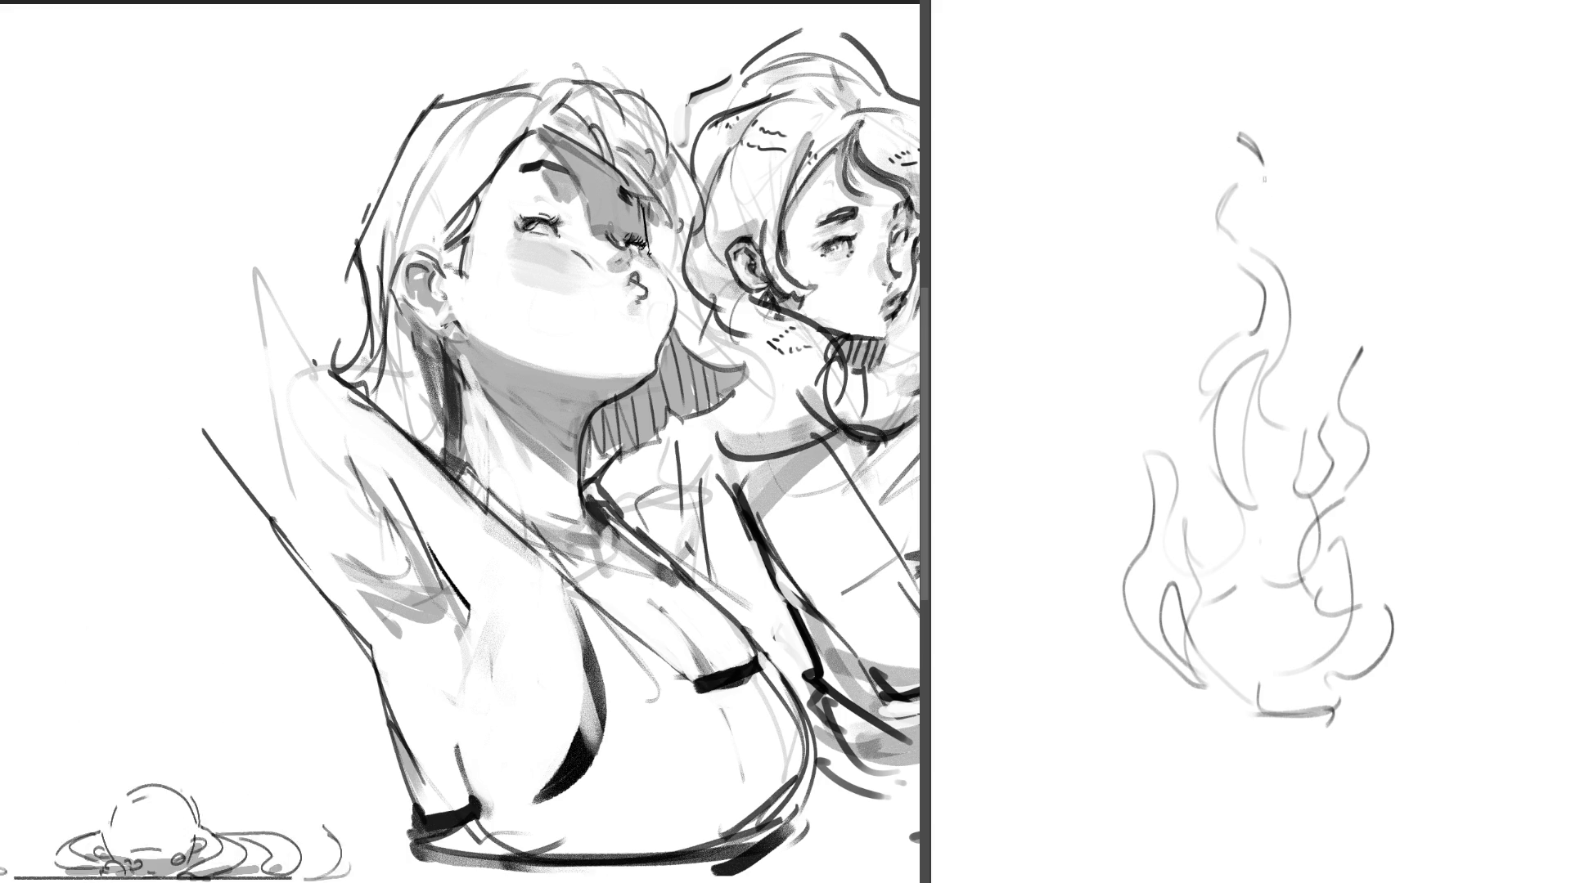
- Add small curls at the flame's left and top and long curves down its lower left and right
left_click_drag(1141, 341, 1135, 399)
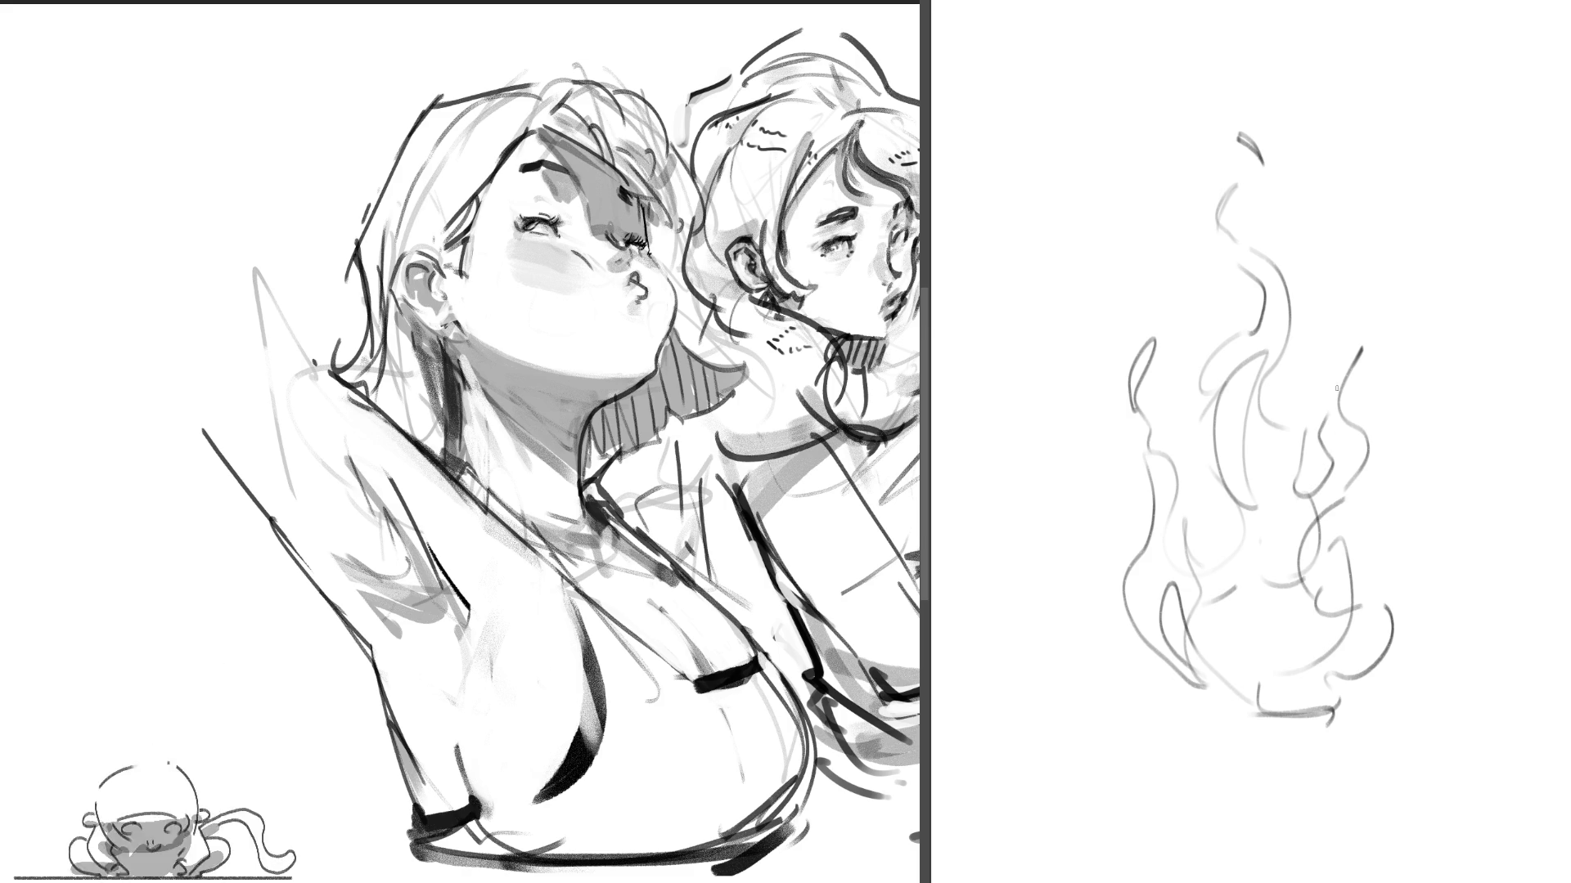
left_click_drag(1315, 334, 1328, 368)
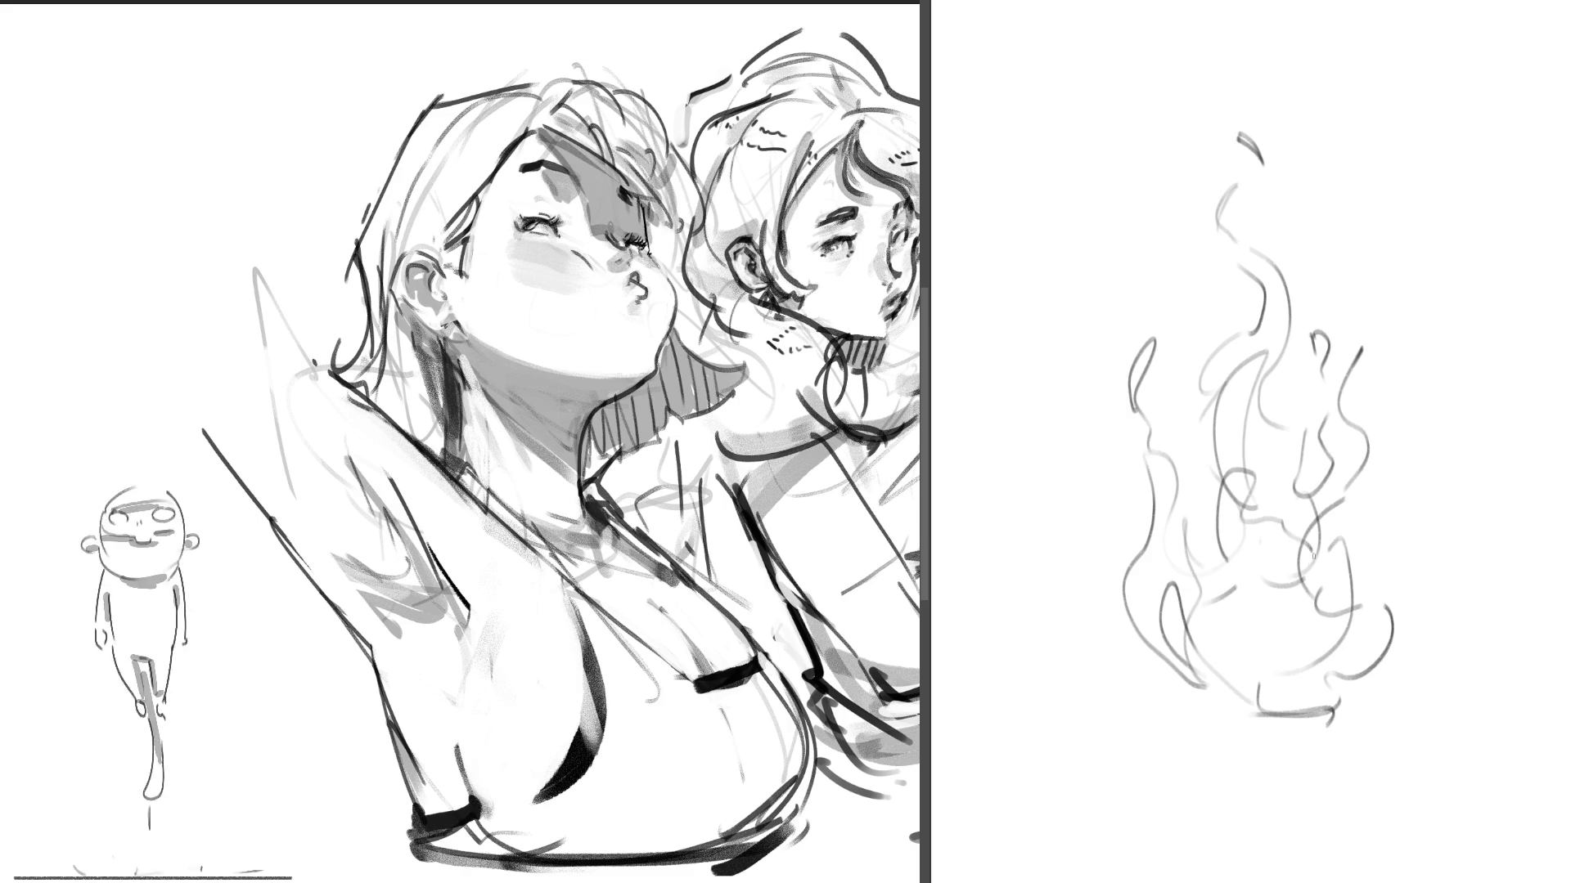
left_click_drag(1116, 607, 1190, 687)
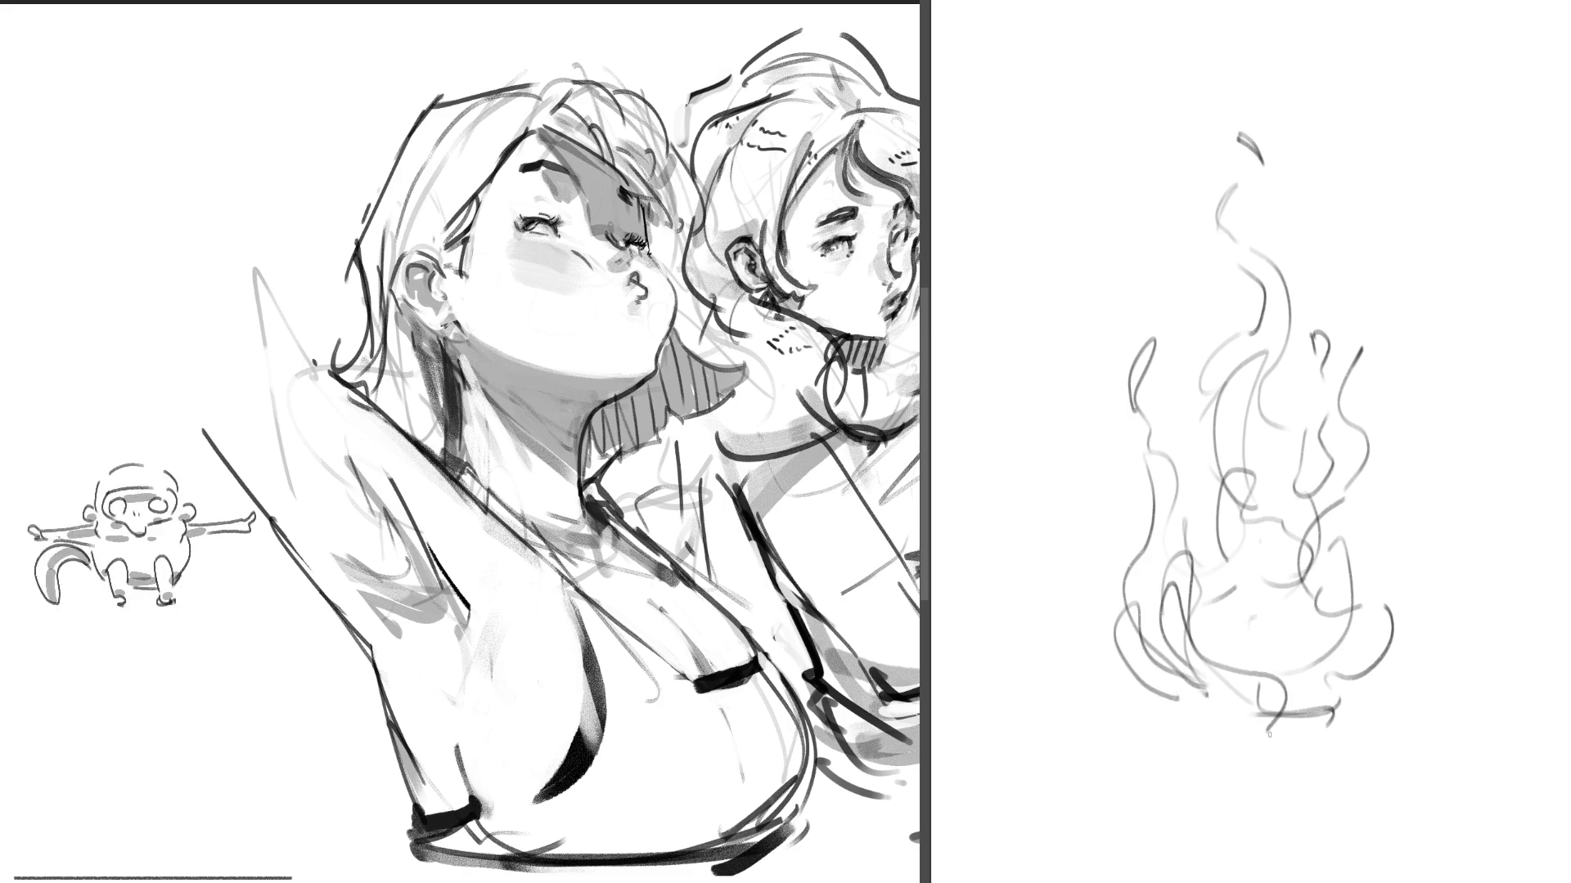
left_click_drag(1341, 466, 1380, 706)
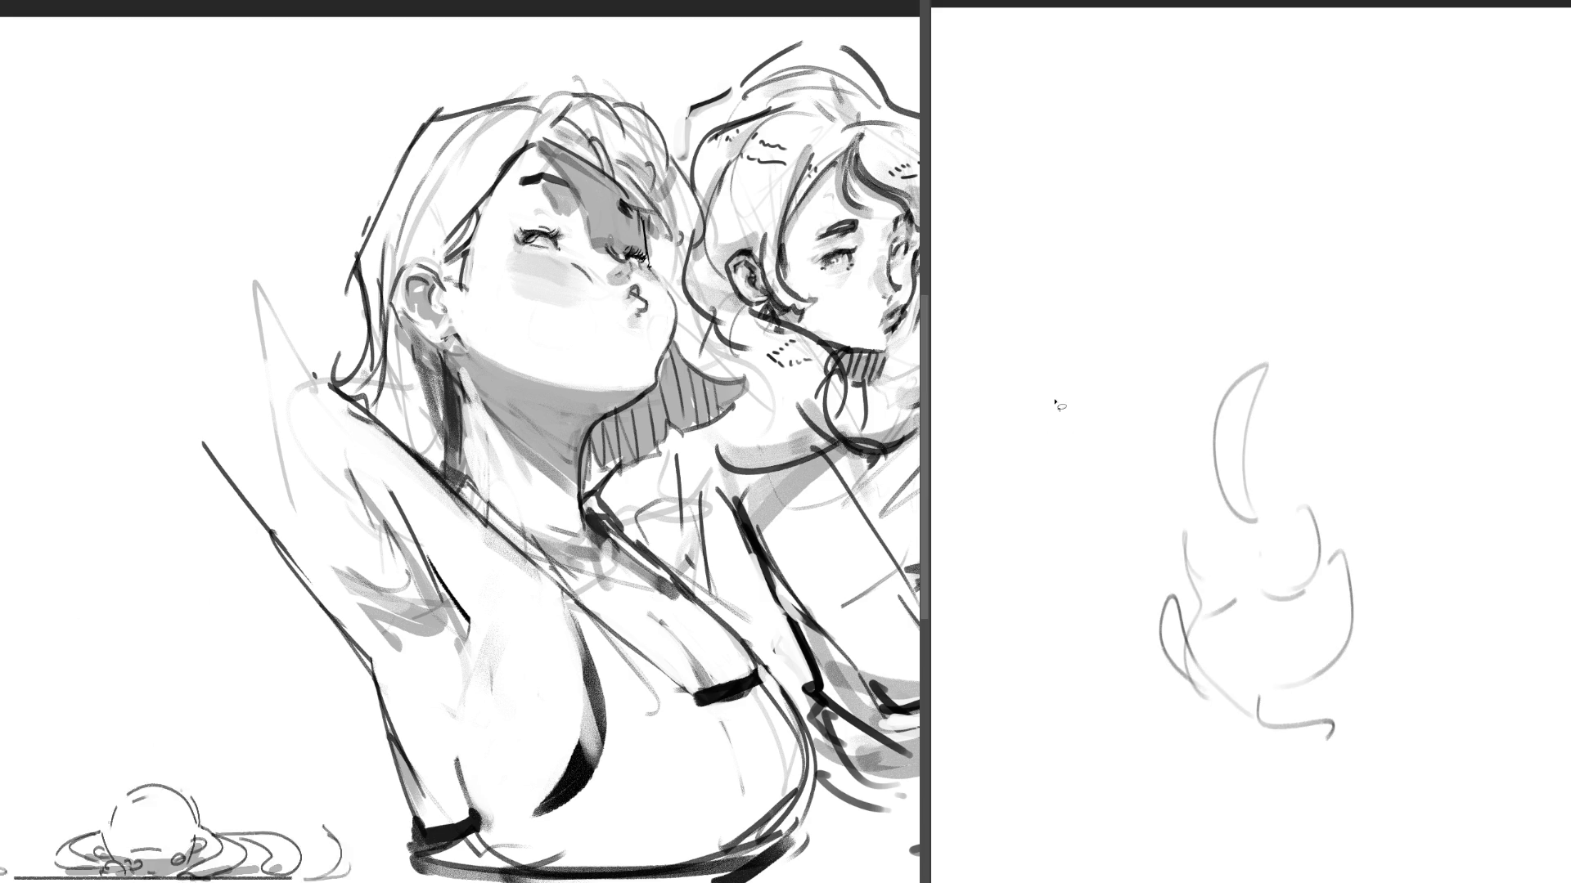
- Lasso the whole flame sketch, delete it, and widen the main drawing's view
left_click_drag(962, 386, 1402, 536)
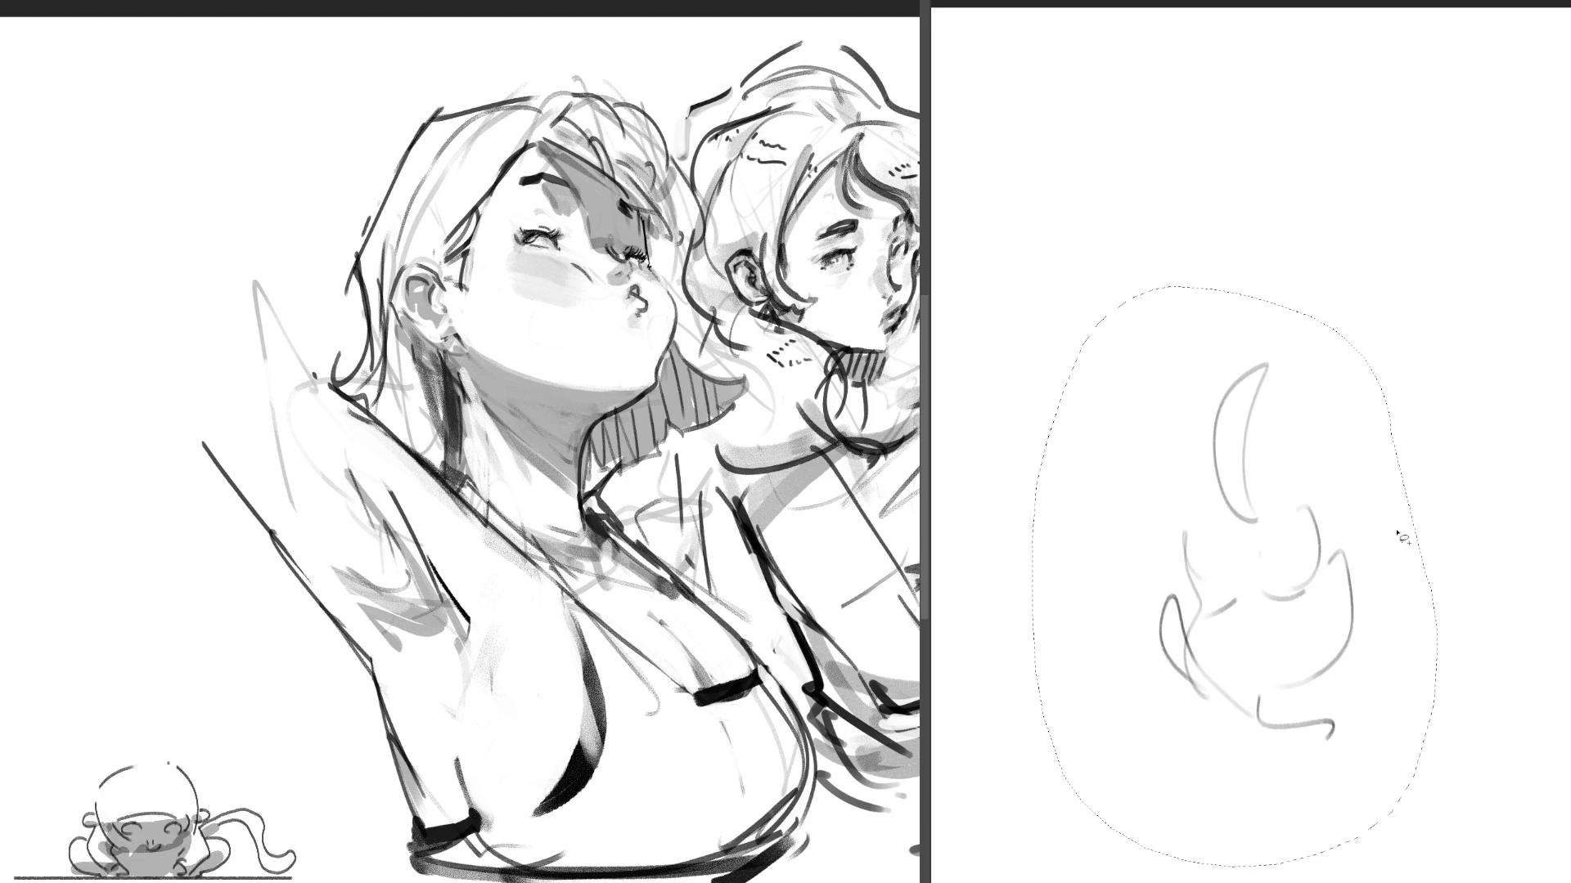
key("Delete")
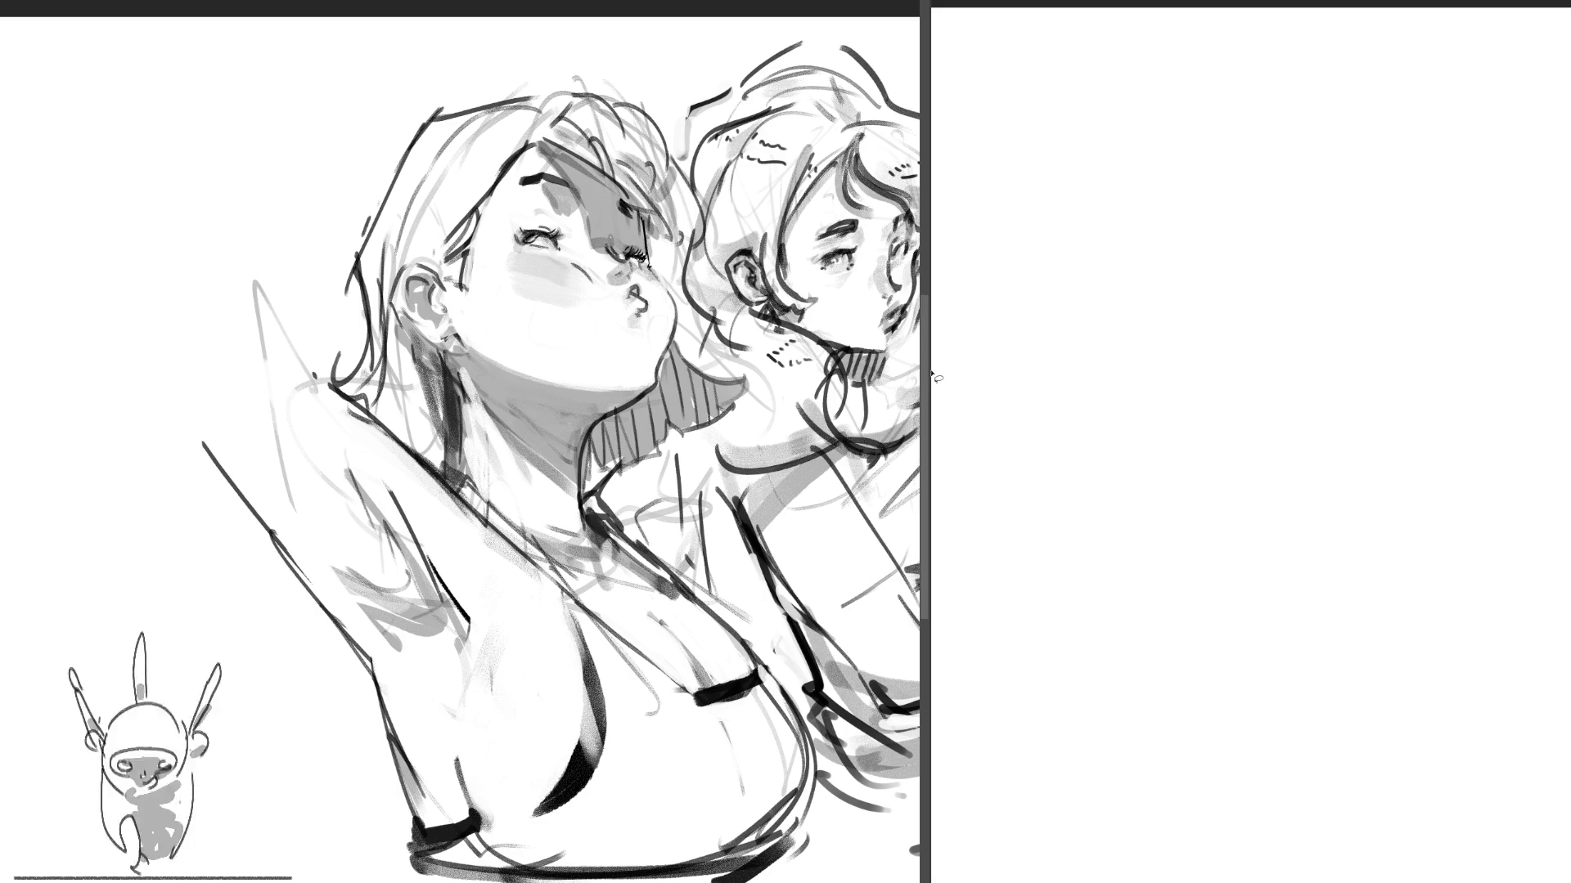
mouse_move(1016, 374)
left_mouse_down()
mouse_move(1206, 371)
mouse_move(1525, 406)
left_mouse_up()
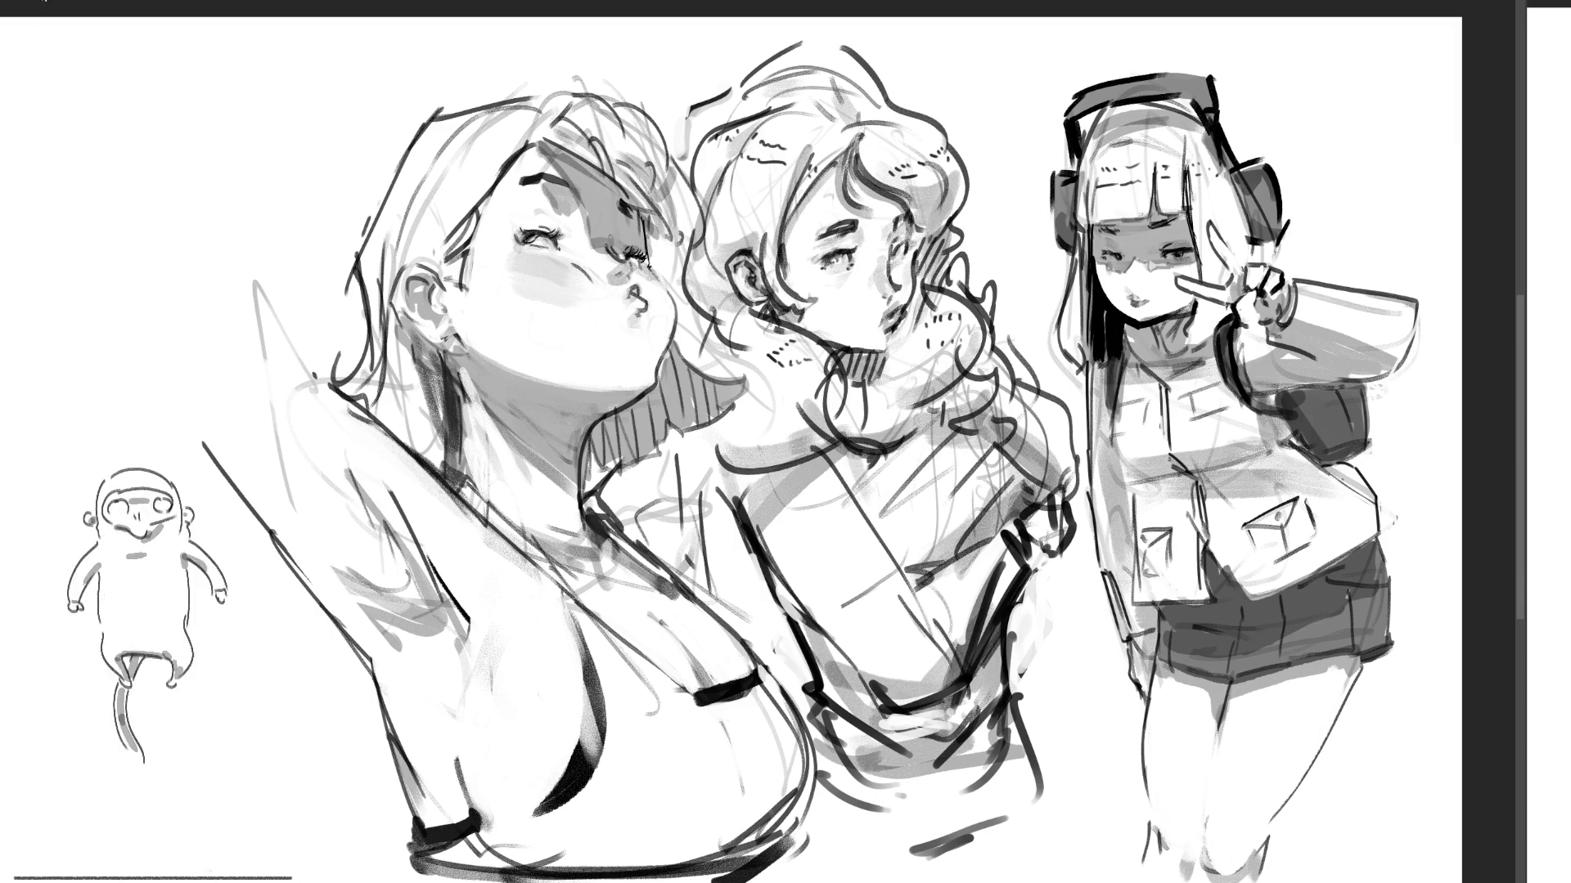
scroll(1452, 521, "down", 1)
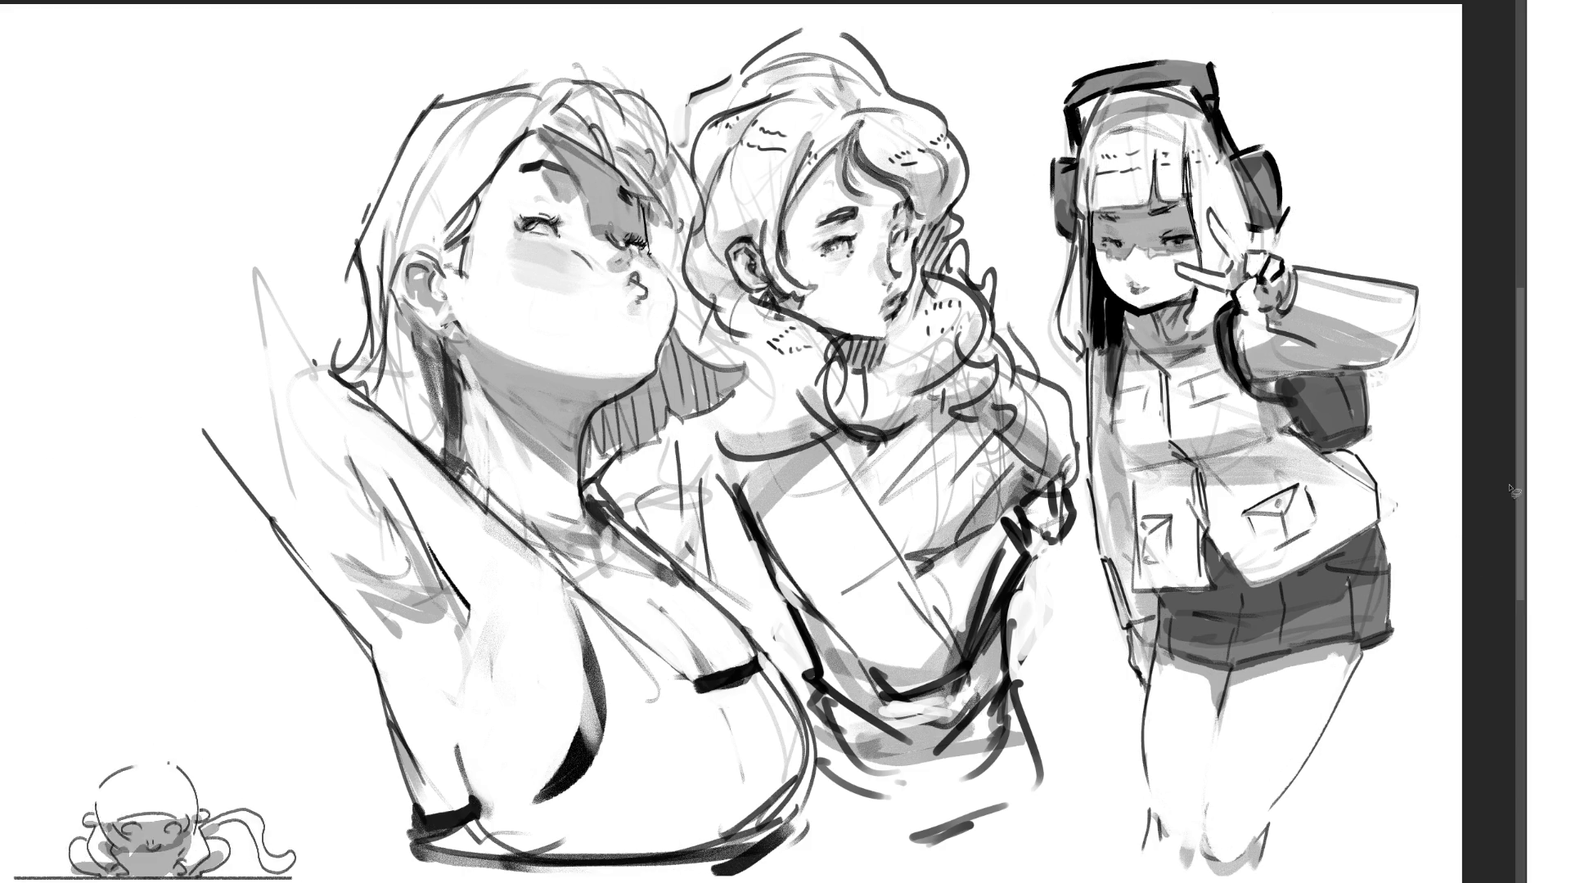
- Drag the panel splitter leftward to open an empty second view beside the sketch
mouse_move(1526, 479)
left_mouse_down()
mouse_move(871, 461)
mouse_move(933, 470)
left_mouse_up()
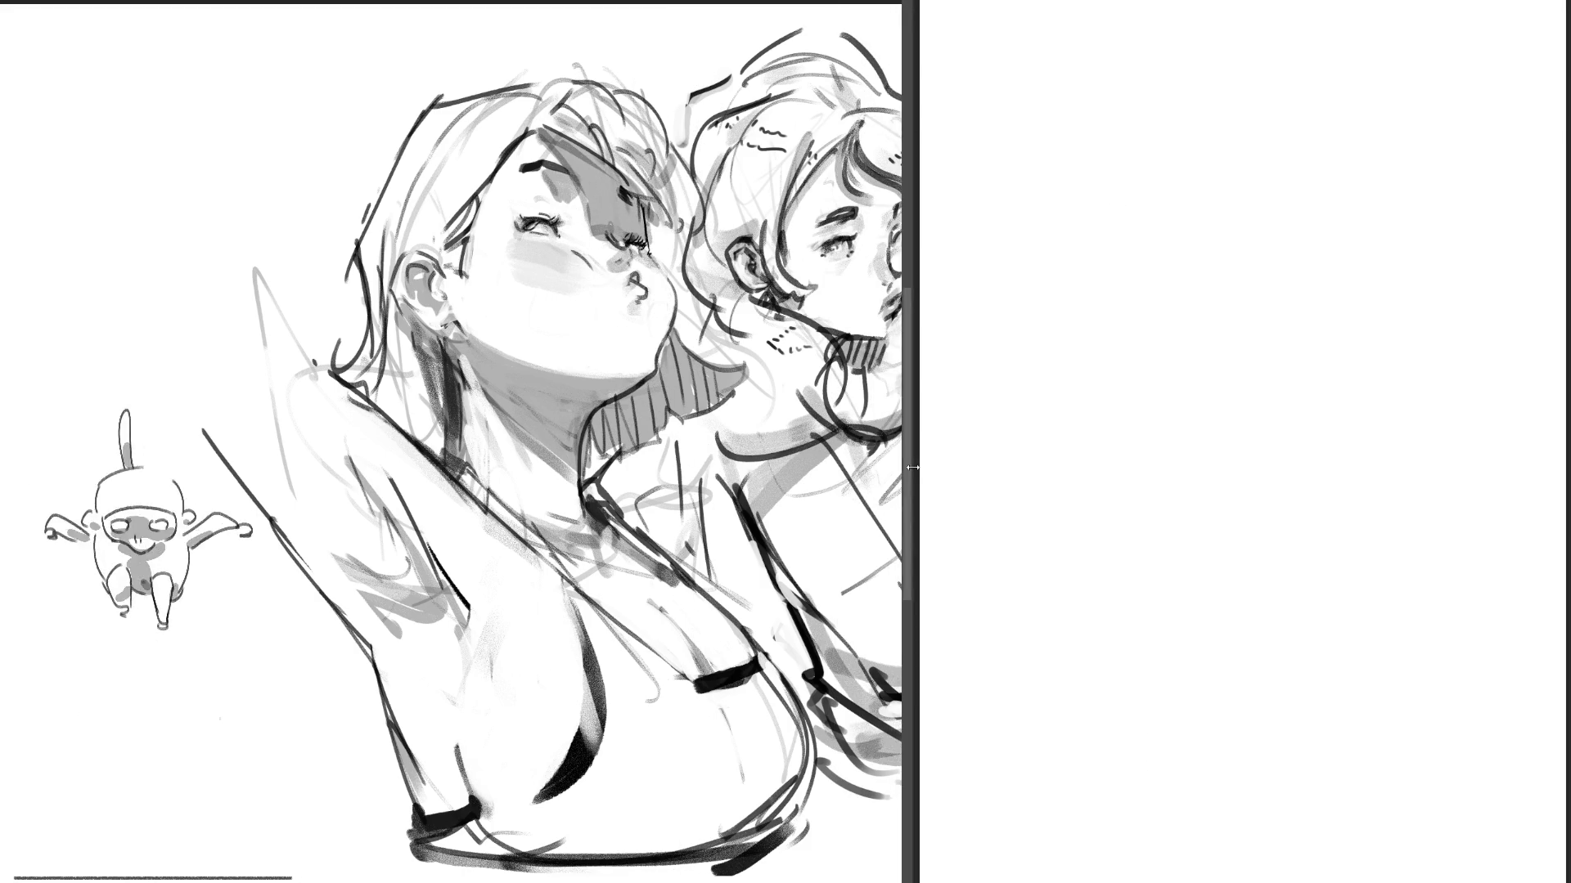
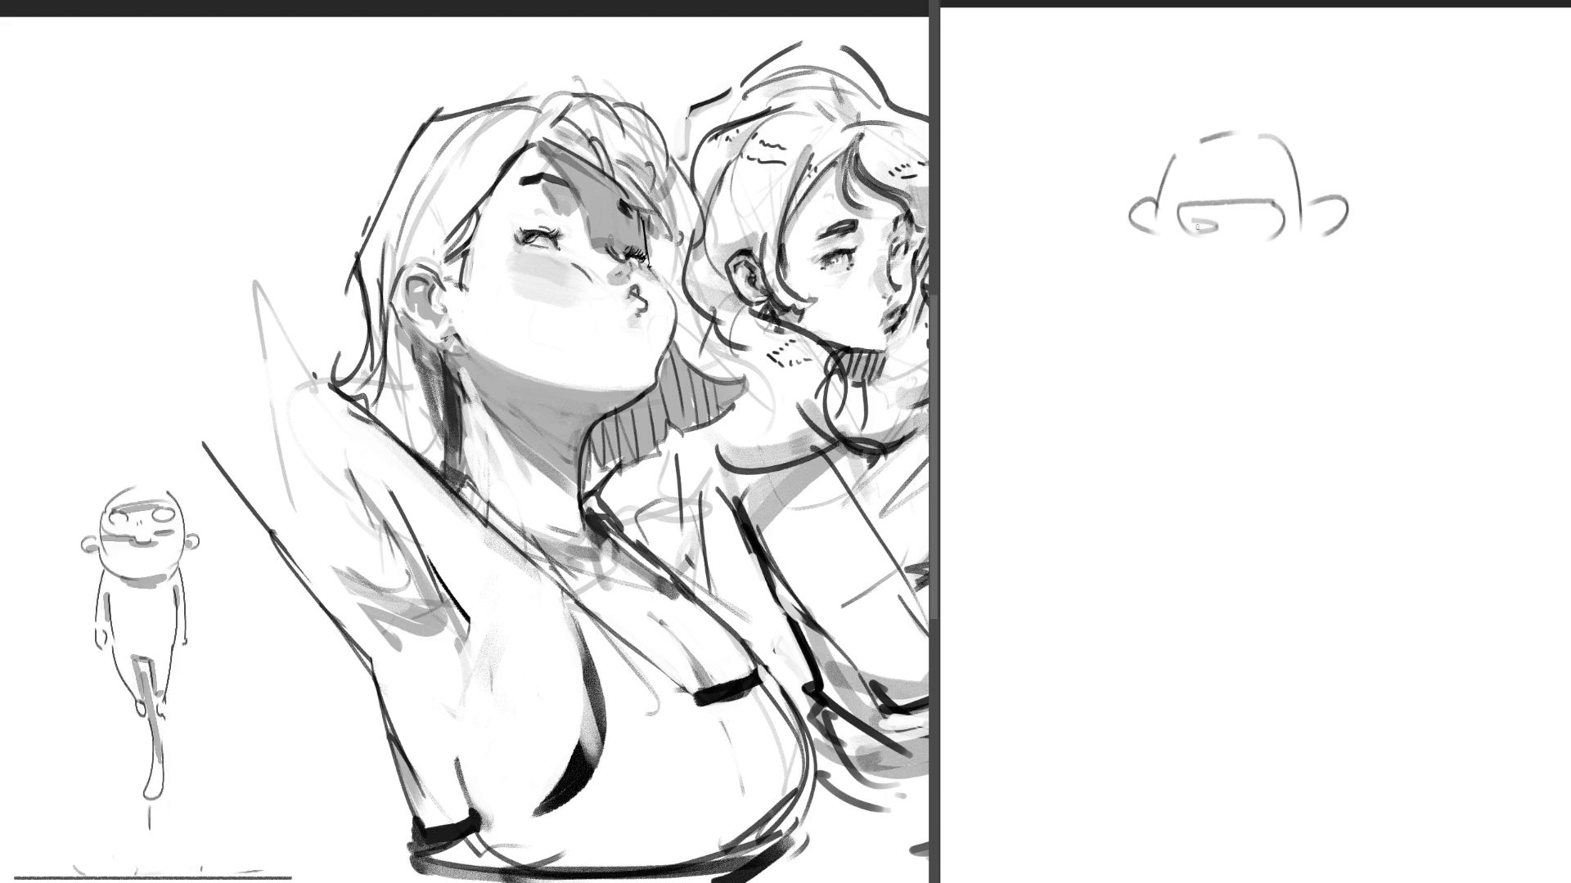
- Add a visor line and sketch the gorilla's rounded body outline down both sides from the ears
mouse_move(1200, 216)
left_mouse_down()
mouse_move(1266, 216)
mouse_move(1269, 252)
left_mouse_up()
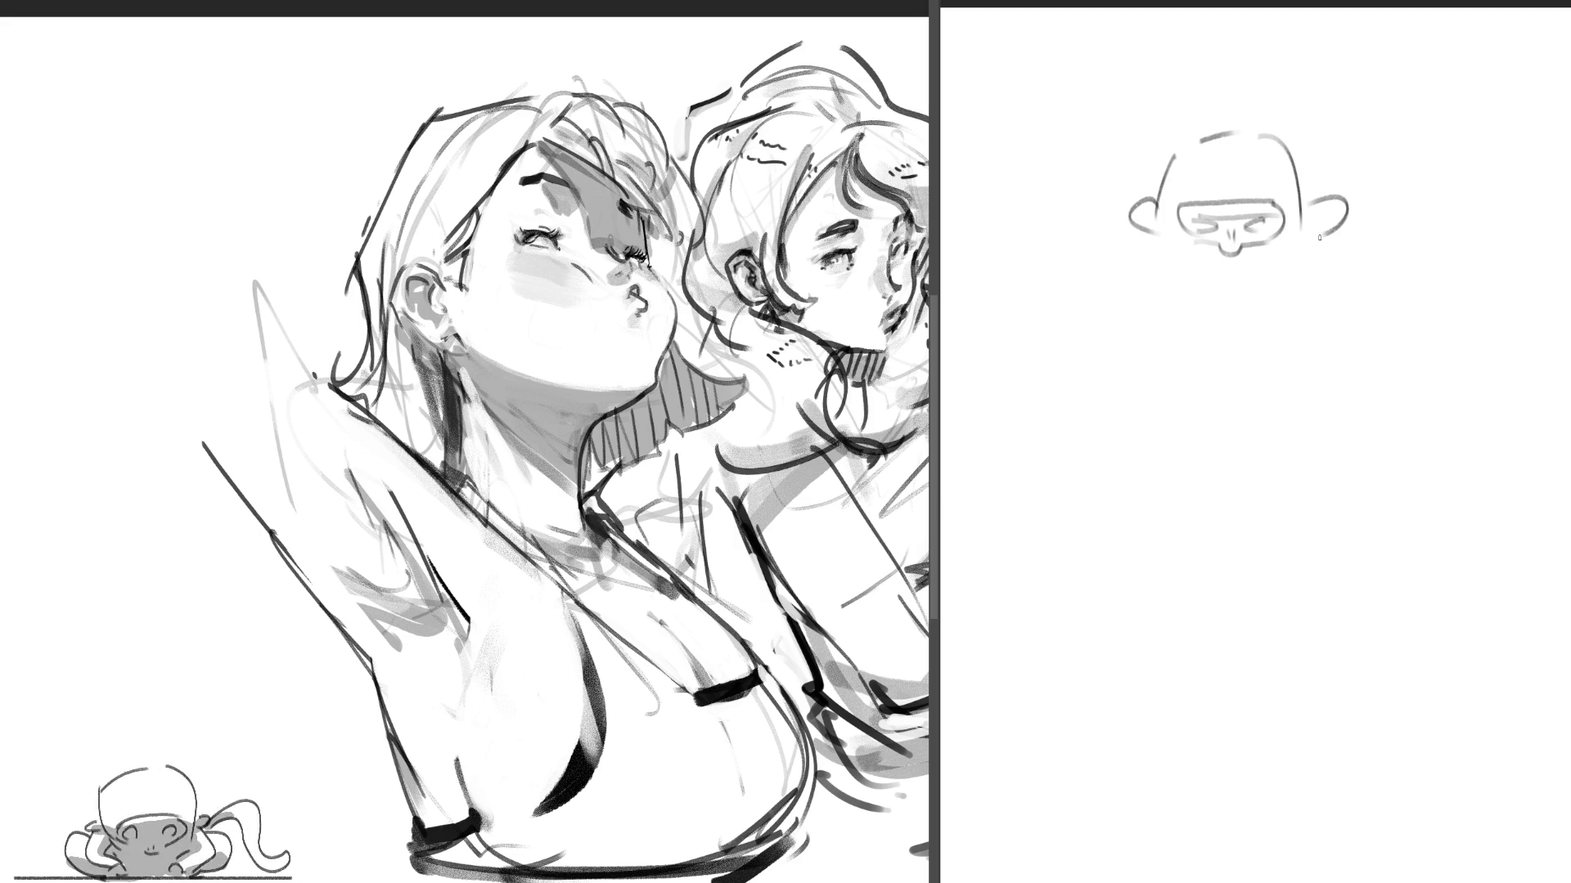
left_click_drag(1146, 233, 1061, 374)
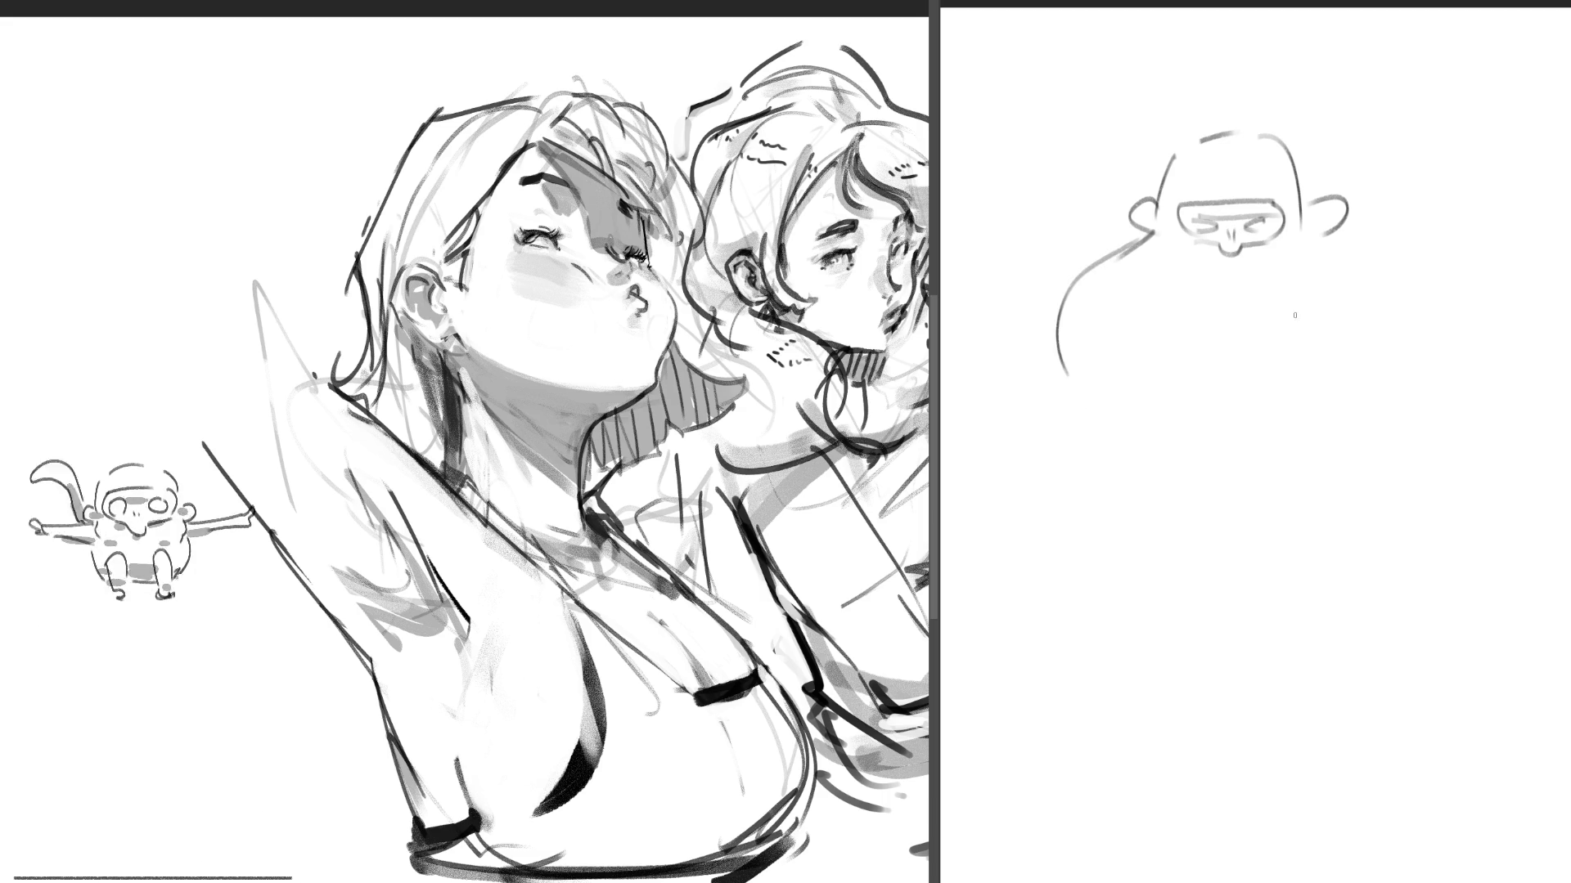
left_click_drag(1338, 240, 1410, 369)
left_click_drag(1061, 375, 1098, 583)
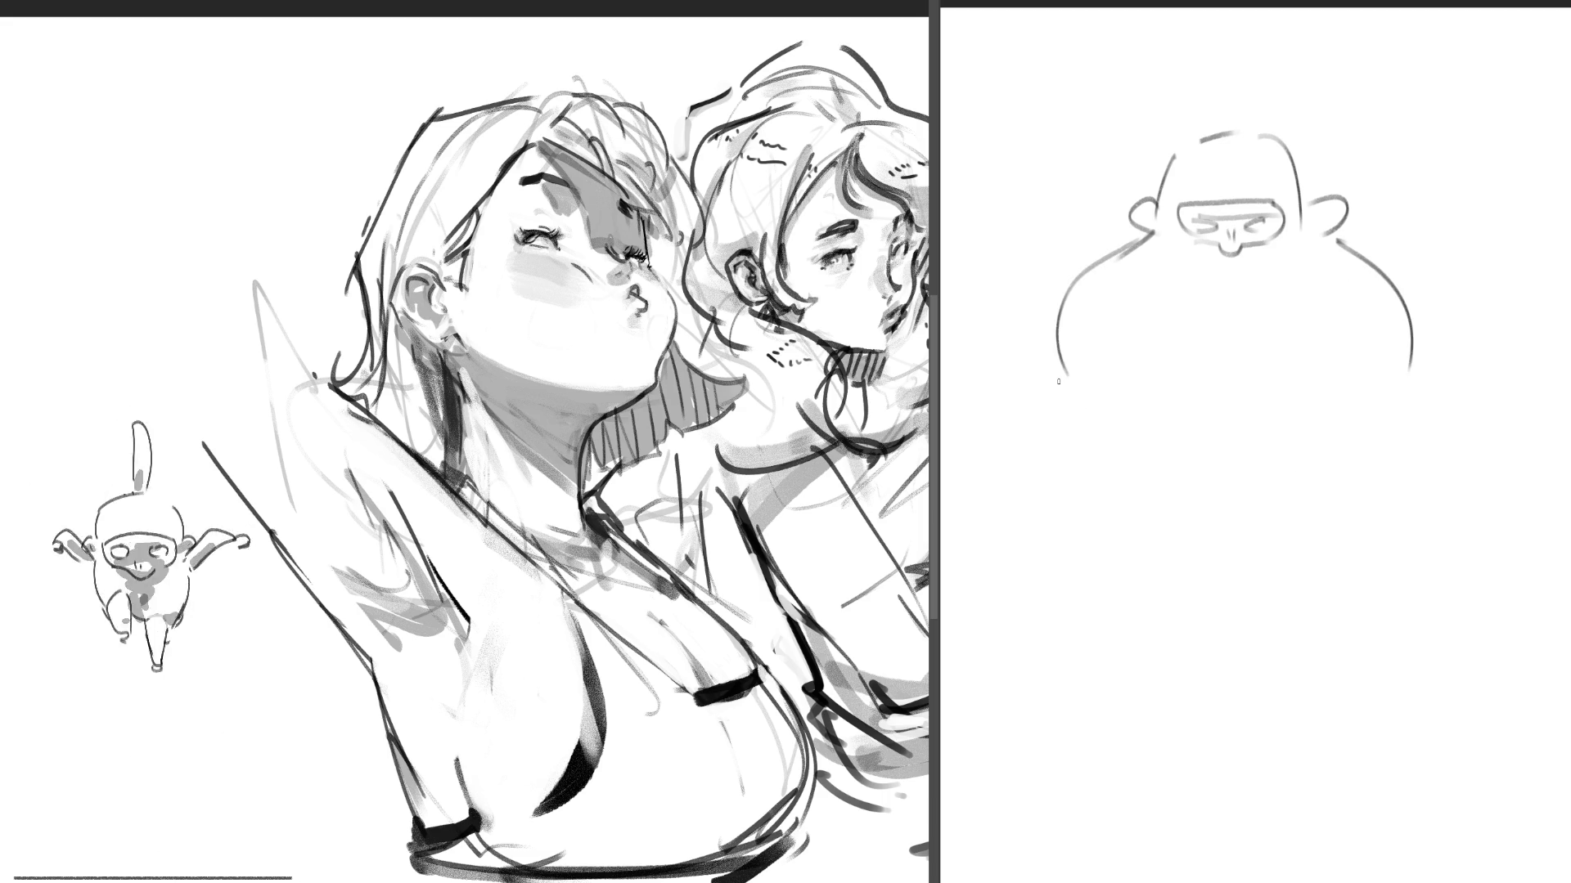
left_click_drag(1409, 375, 1389, 620)
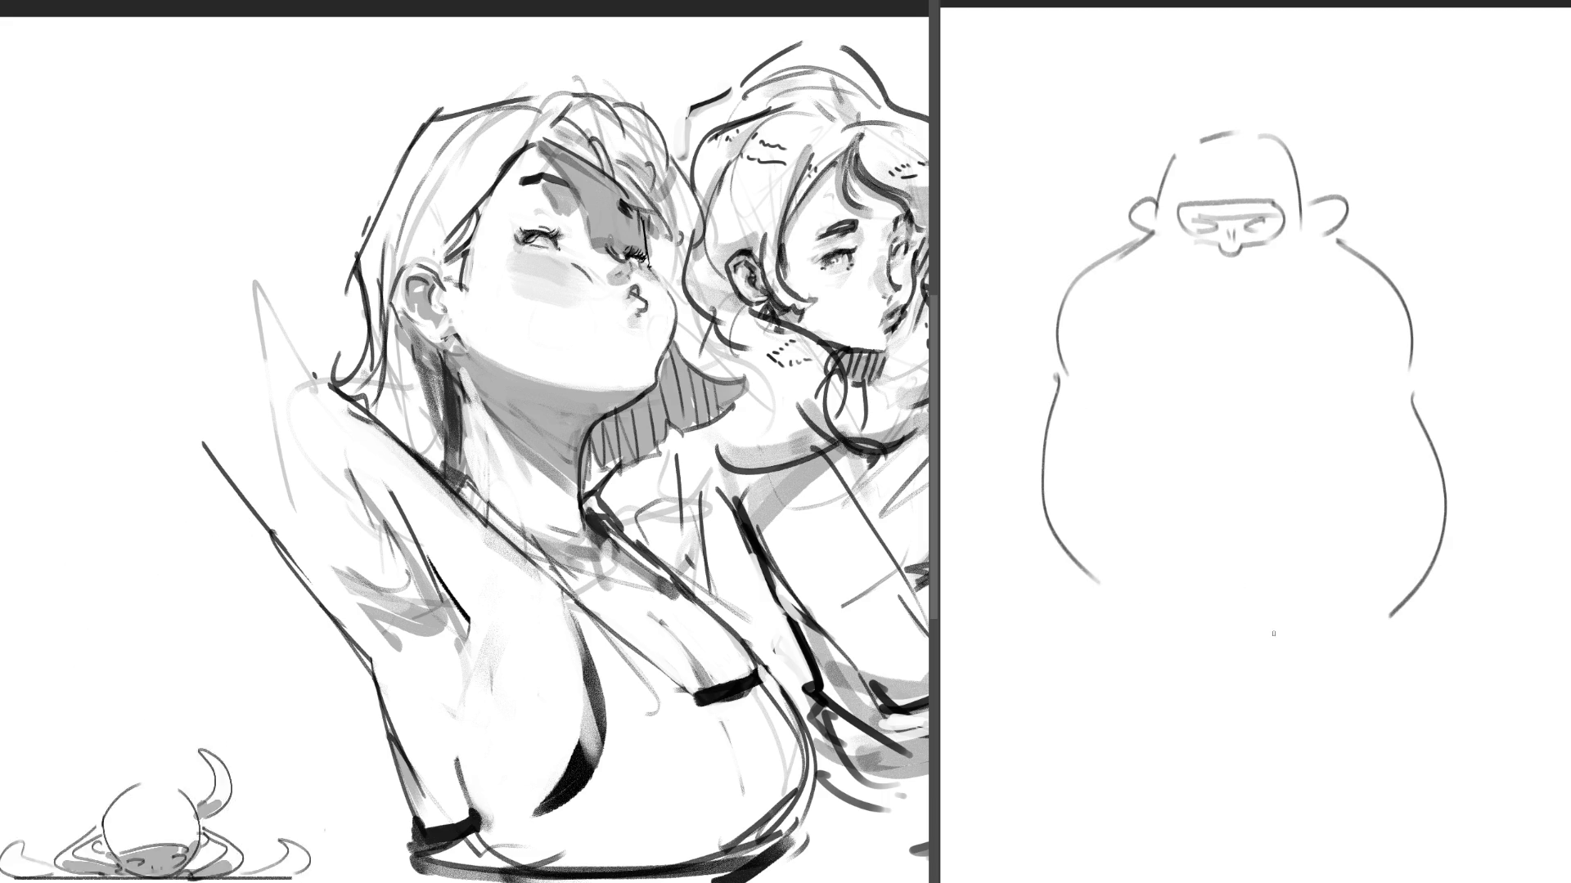
- Sketch small hand shapes at the bottom of the gorilla's belly
left_click_drag(1103, 584, 1154, 597)
left_click_drag(1372, 602, 1387, 603)
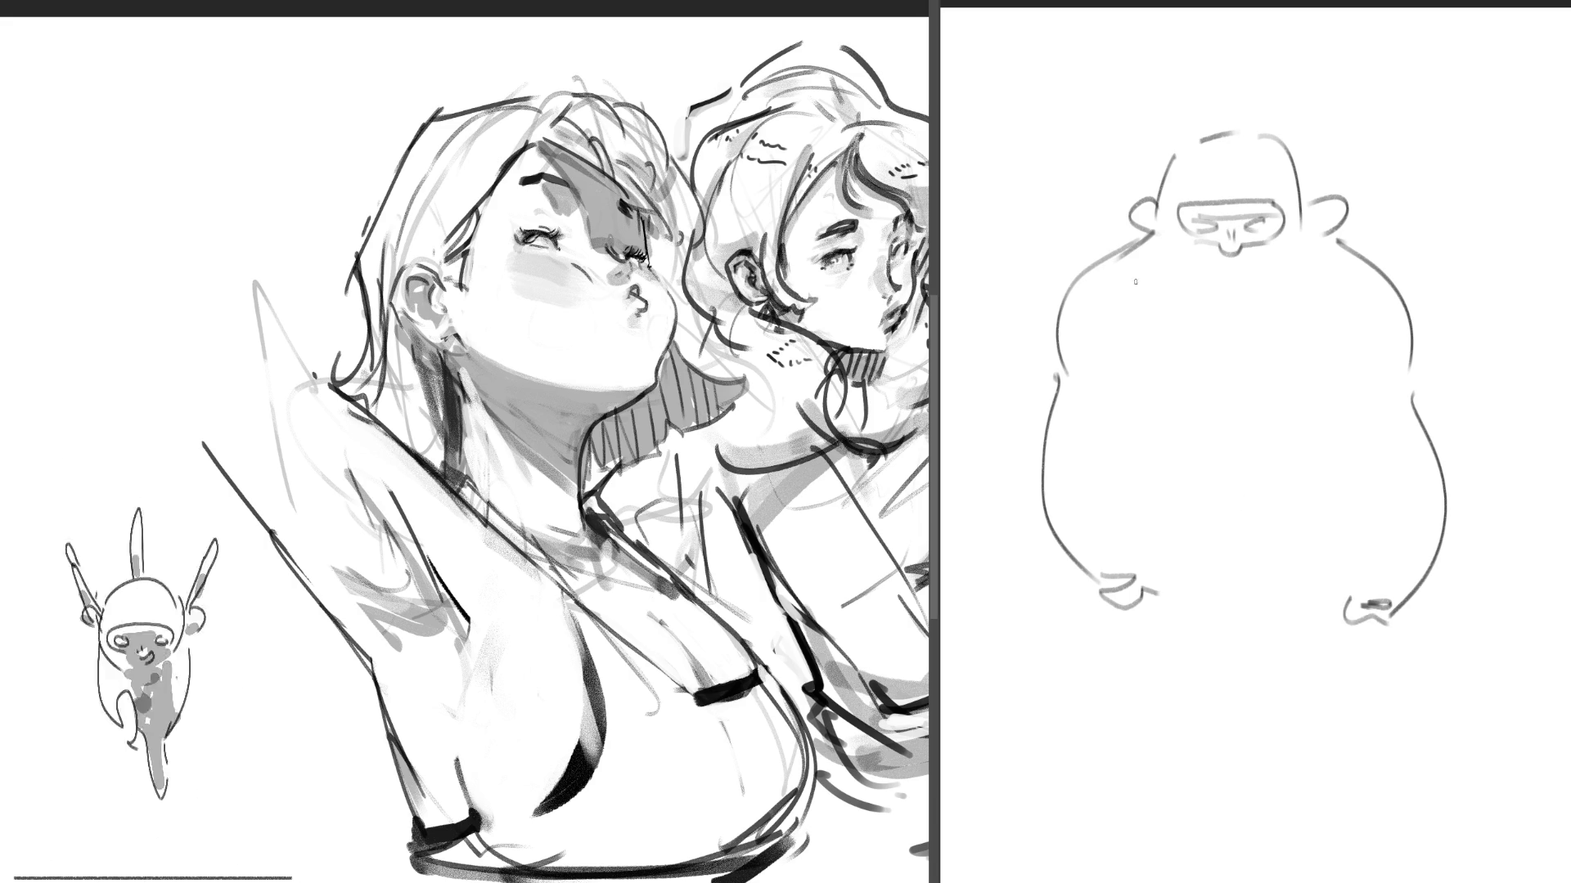
- Draw the gorilla's inner arm lines running down both sides of its body
left_click_drag(1328, 333, 1343, 385)
left_click_drag(1136, 343, 1180, 444)
left_click_drag(1336, 391, 1313, 481)
left_click_drag(1181, 444, 1221, 489)
- Add short leg strokes between the hands, undoing a stray leg stroke and an arm curve
left_click_drag(1202, 564, 1211, 606)
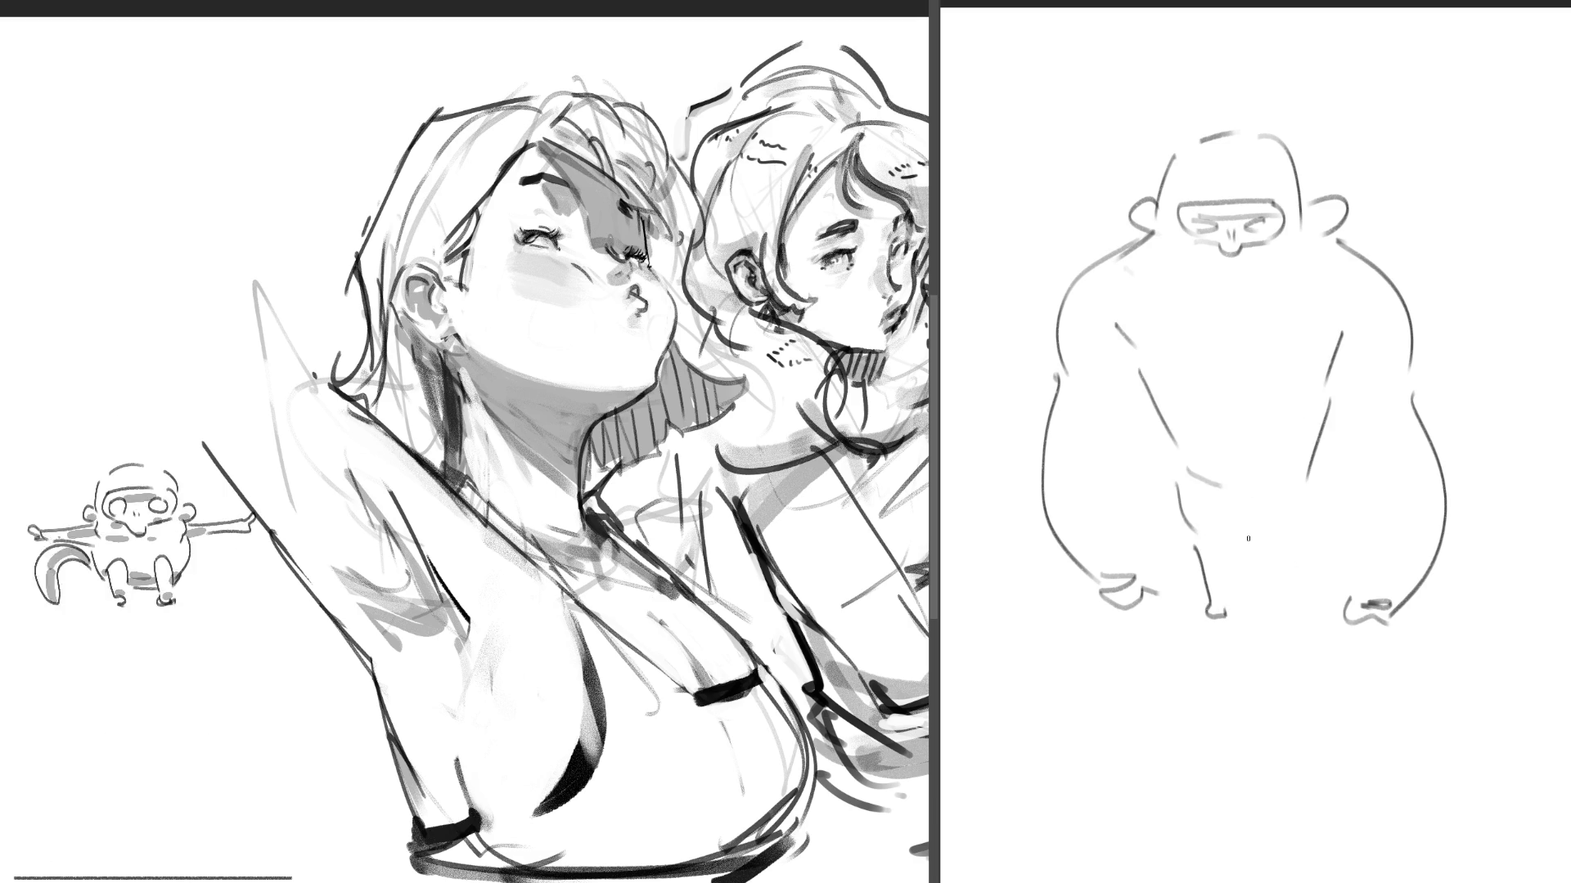
key("ctrl+z")
left_click_drag(1225, 570, 1220, 614)
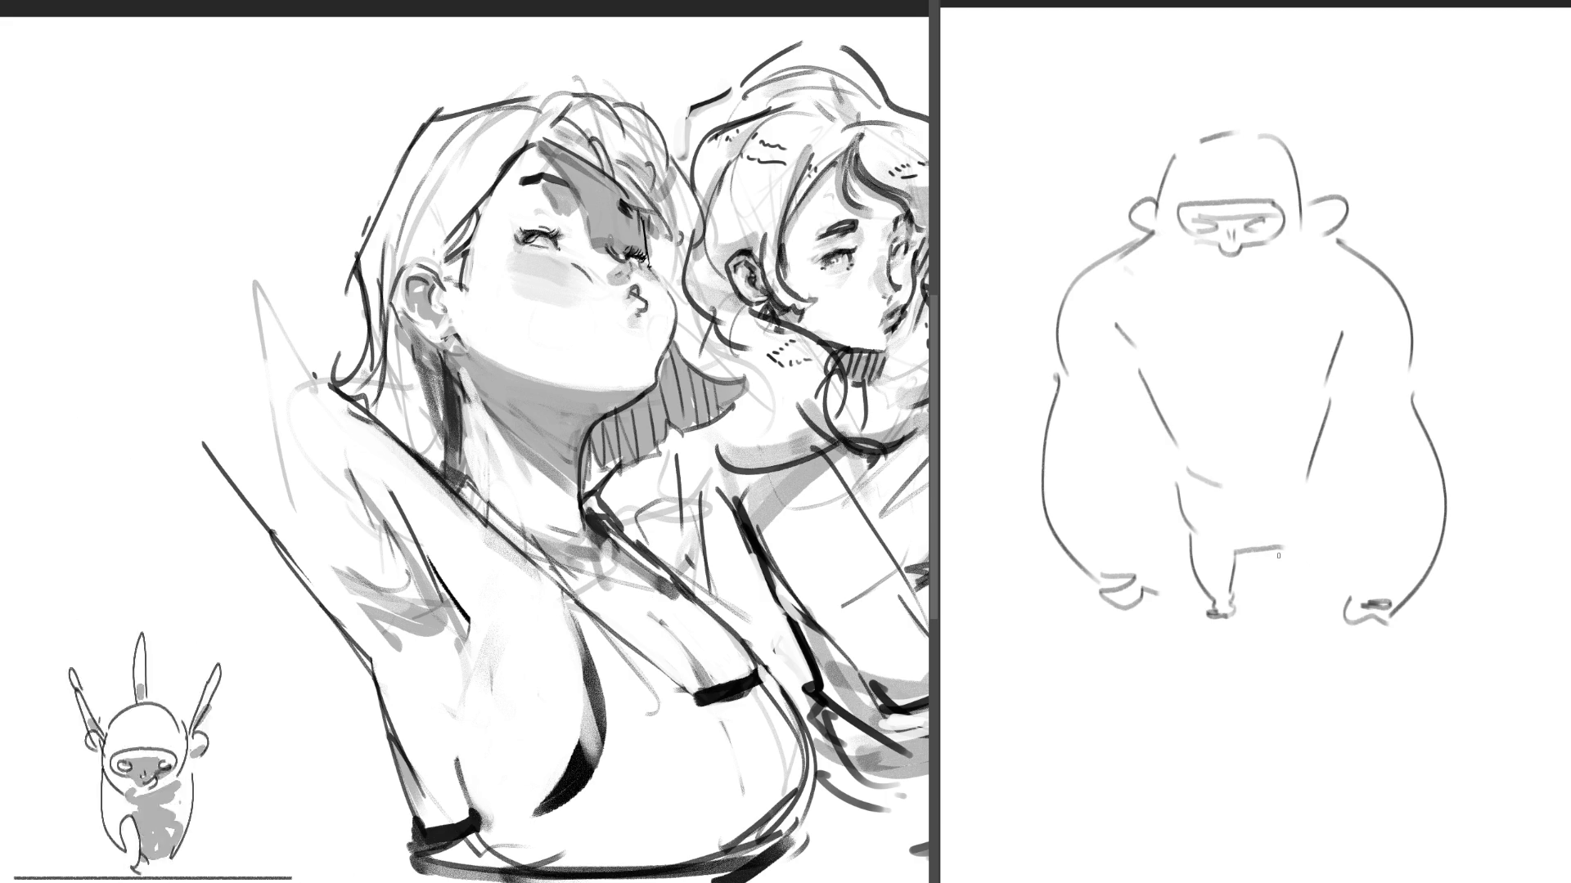
left_click_drag(1309, 550, 1310, 597)
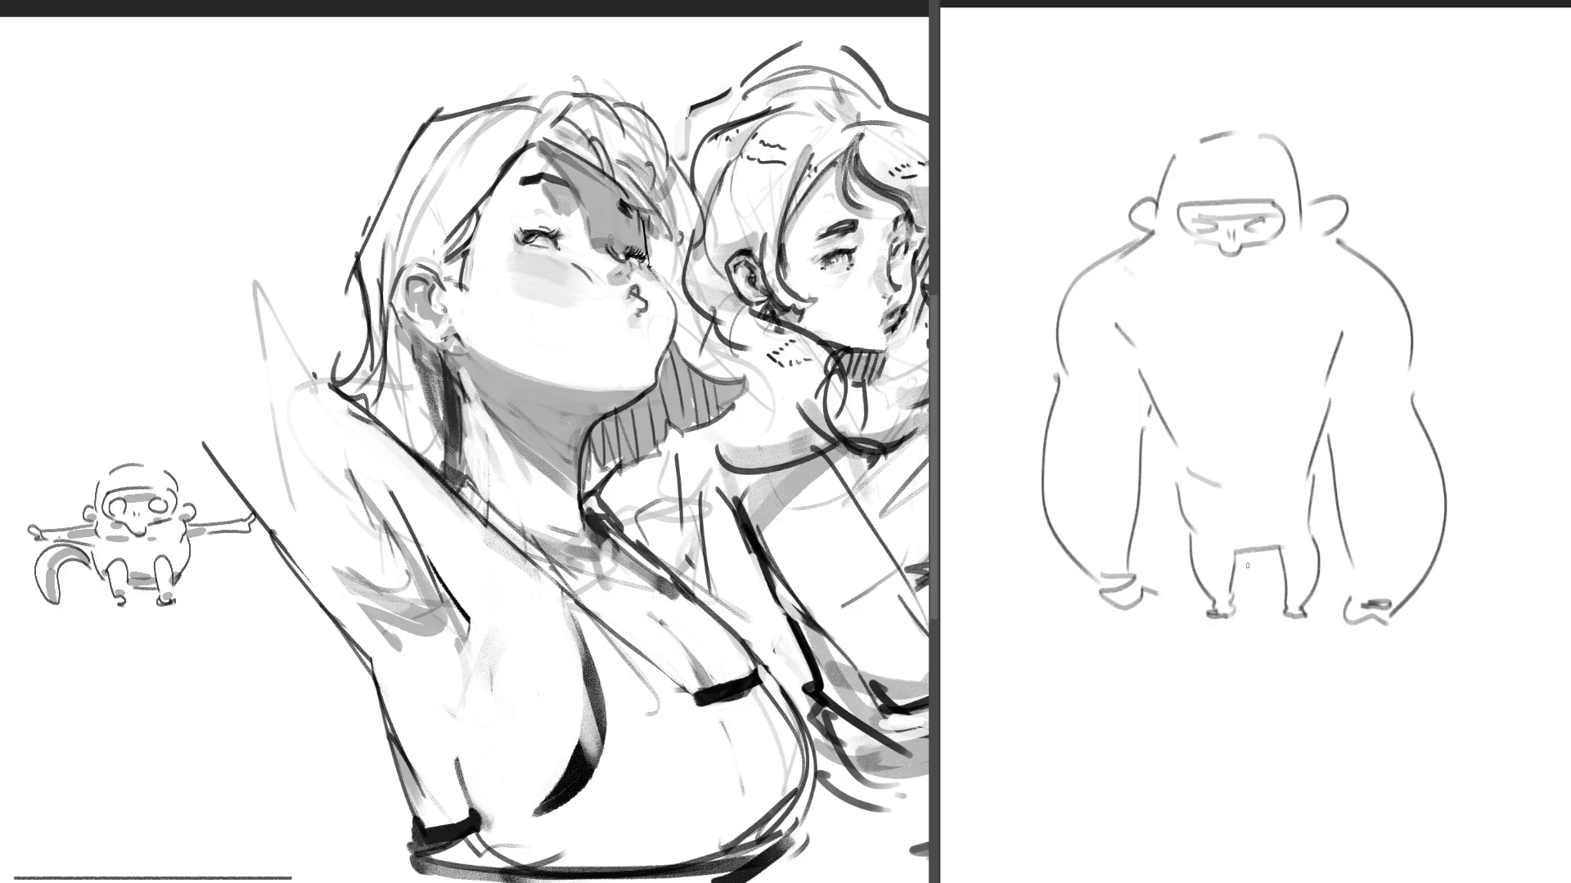
left_click_drag(1245, 559, 1254, 613)
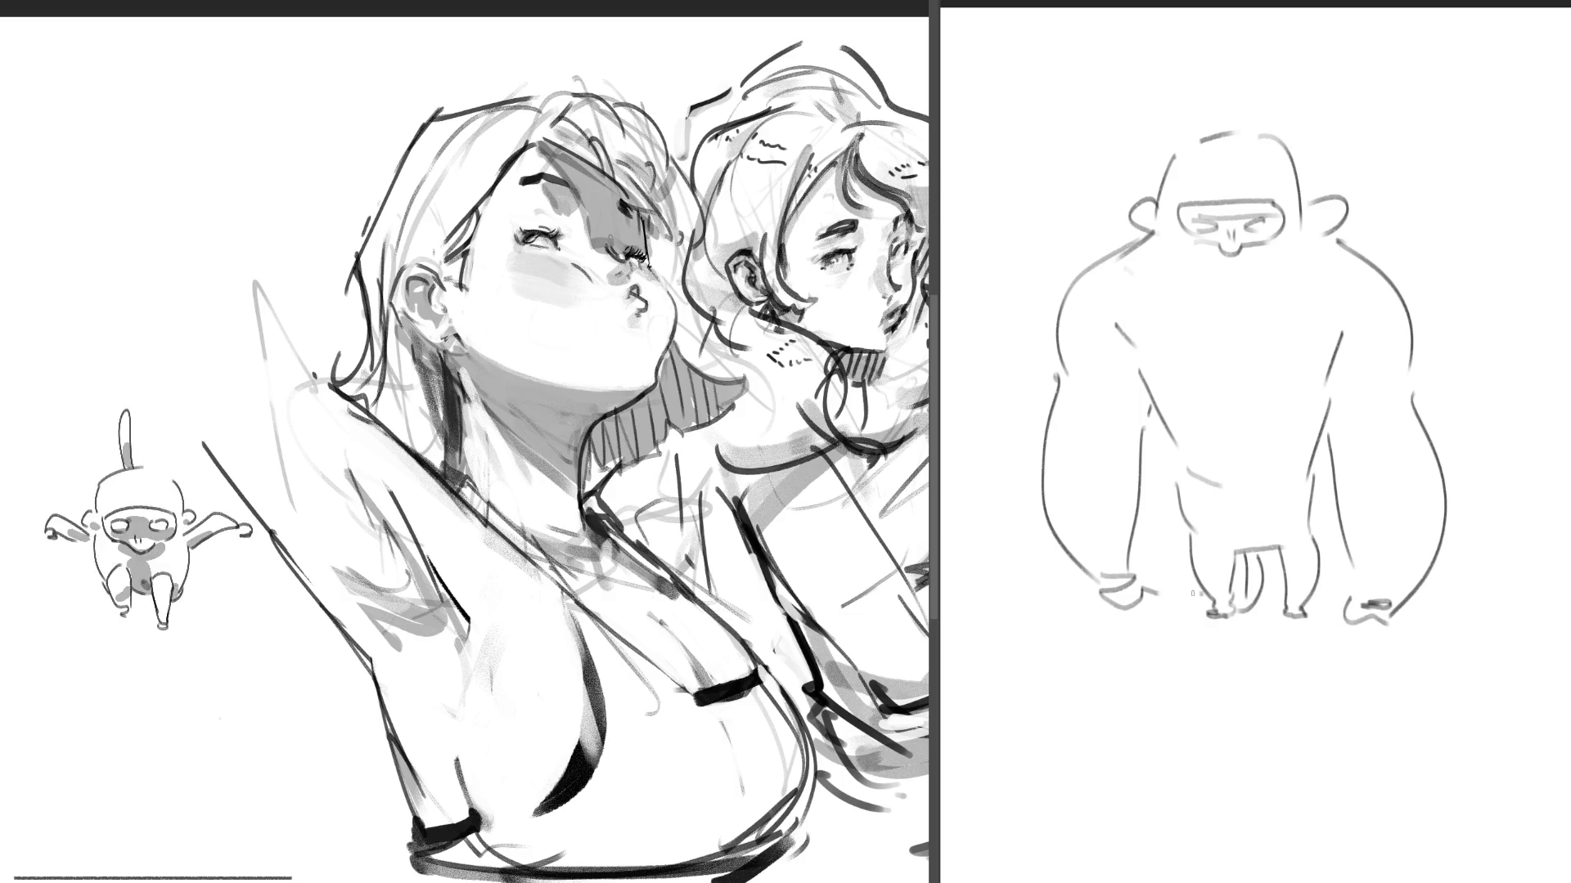
left_click_drag(1142, 534, 1185, 608)
key("ctrl+z")
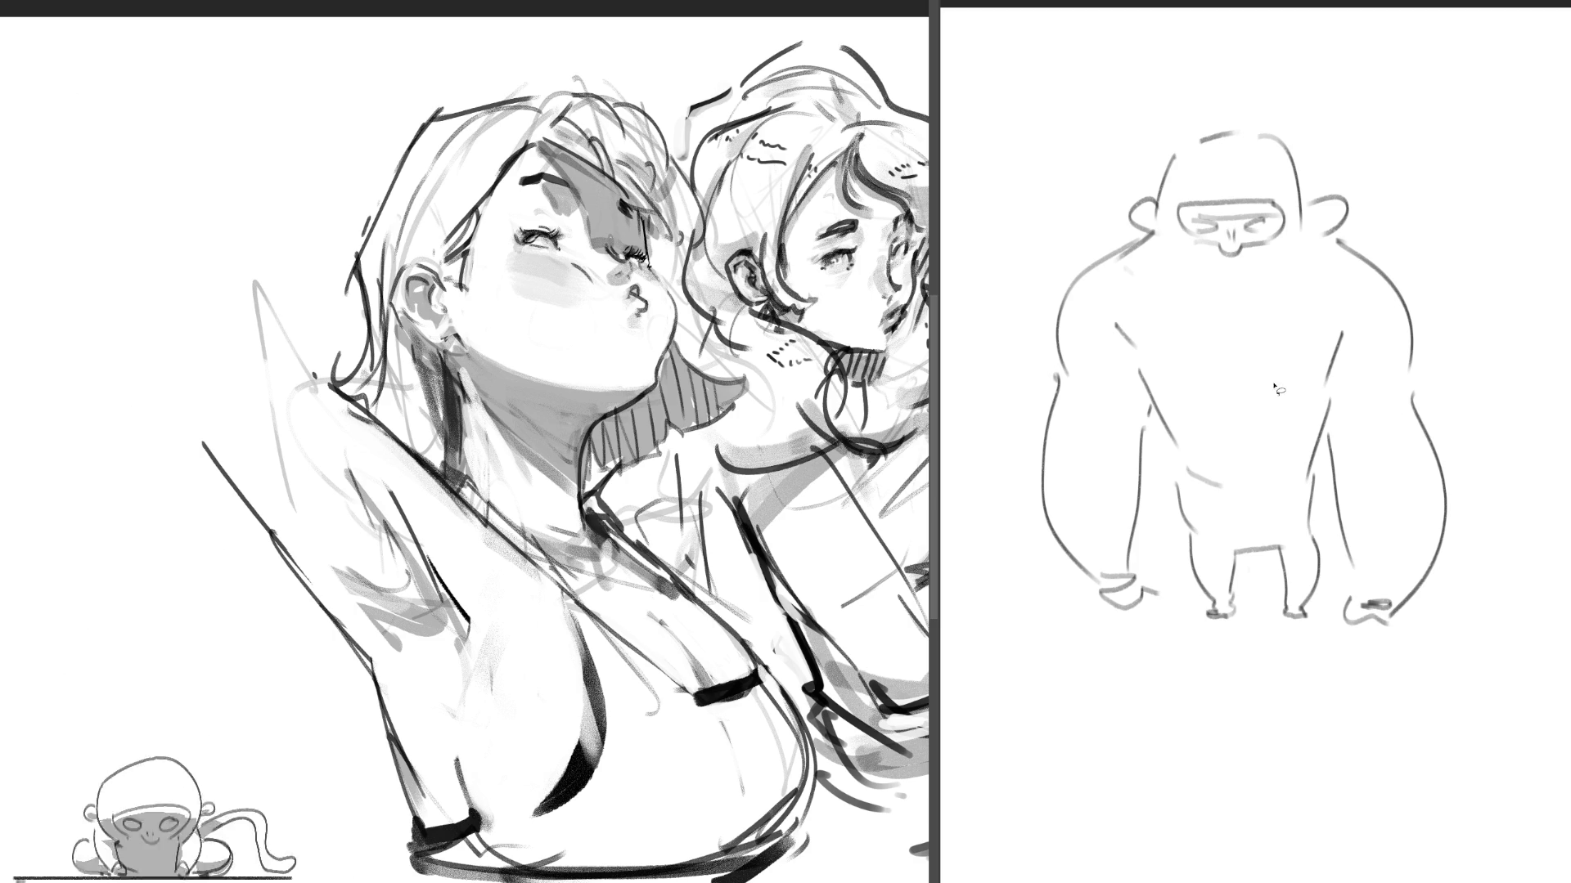
- Rework the right arm strokes with a quick transform, then draw a ground line under the feet
left_click_drag(1351, 239, 1344, 412)
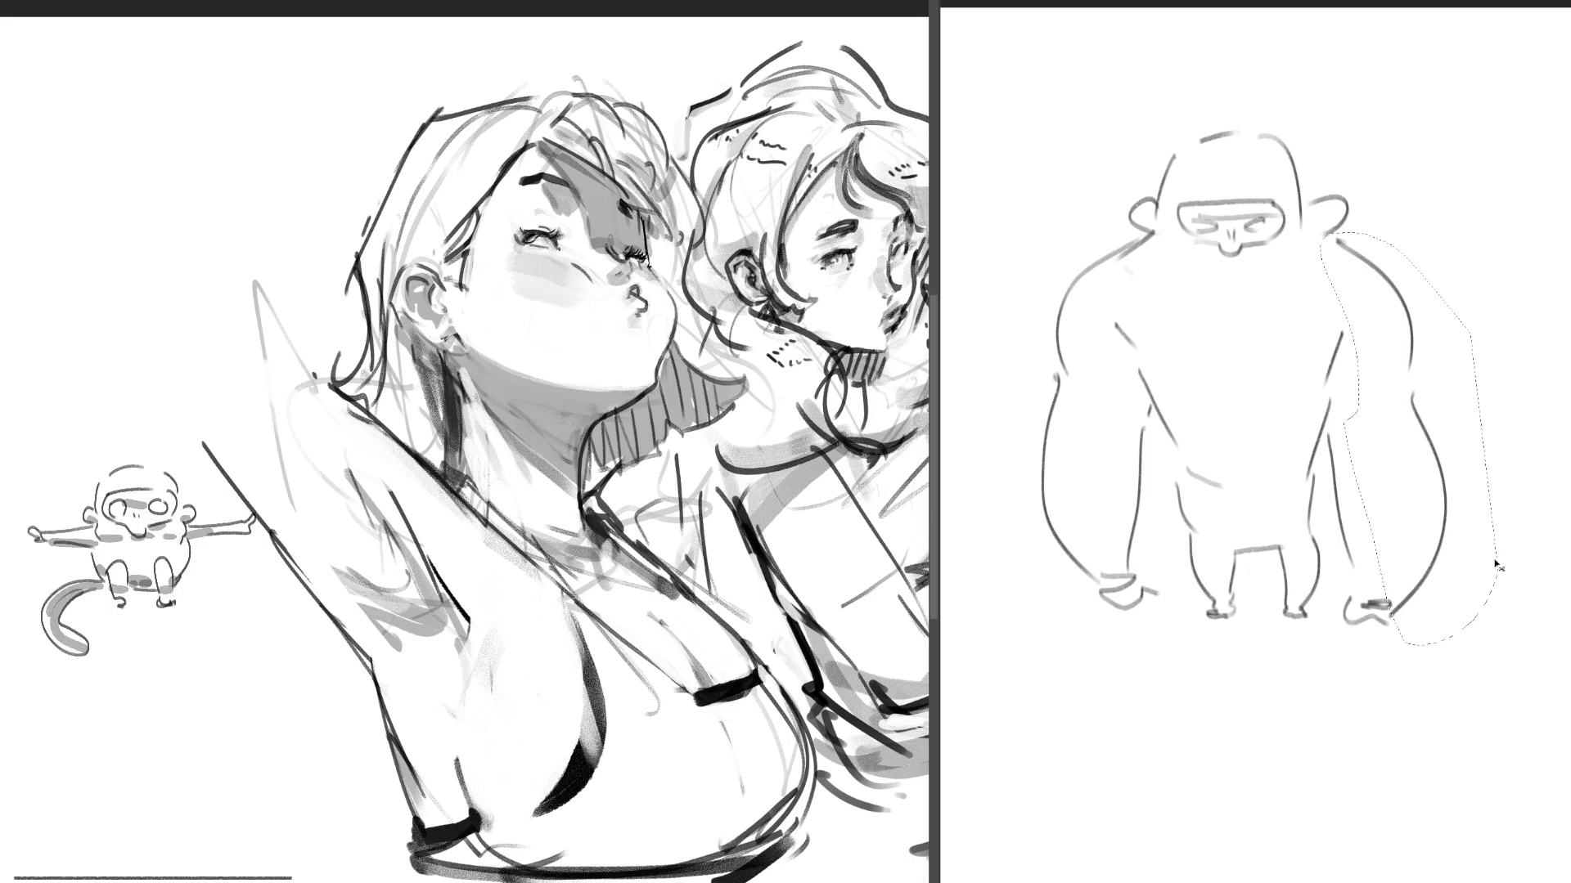
key("ctrl+t")
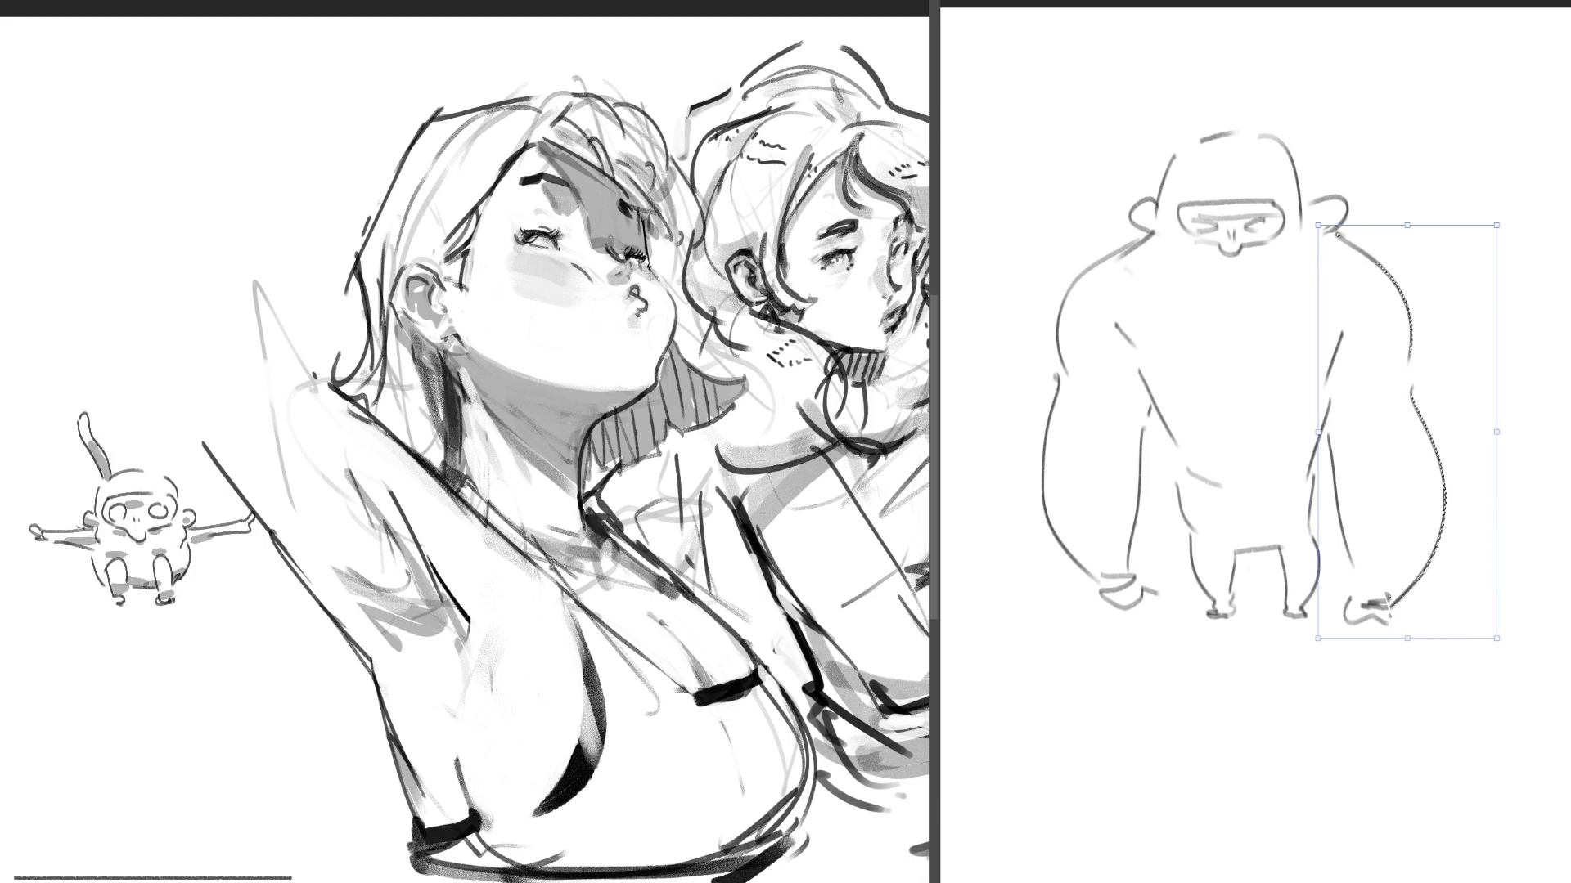
key("Return")
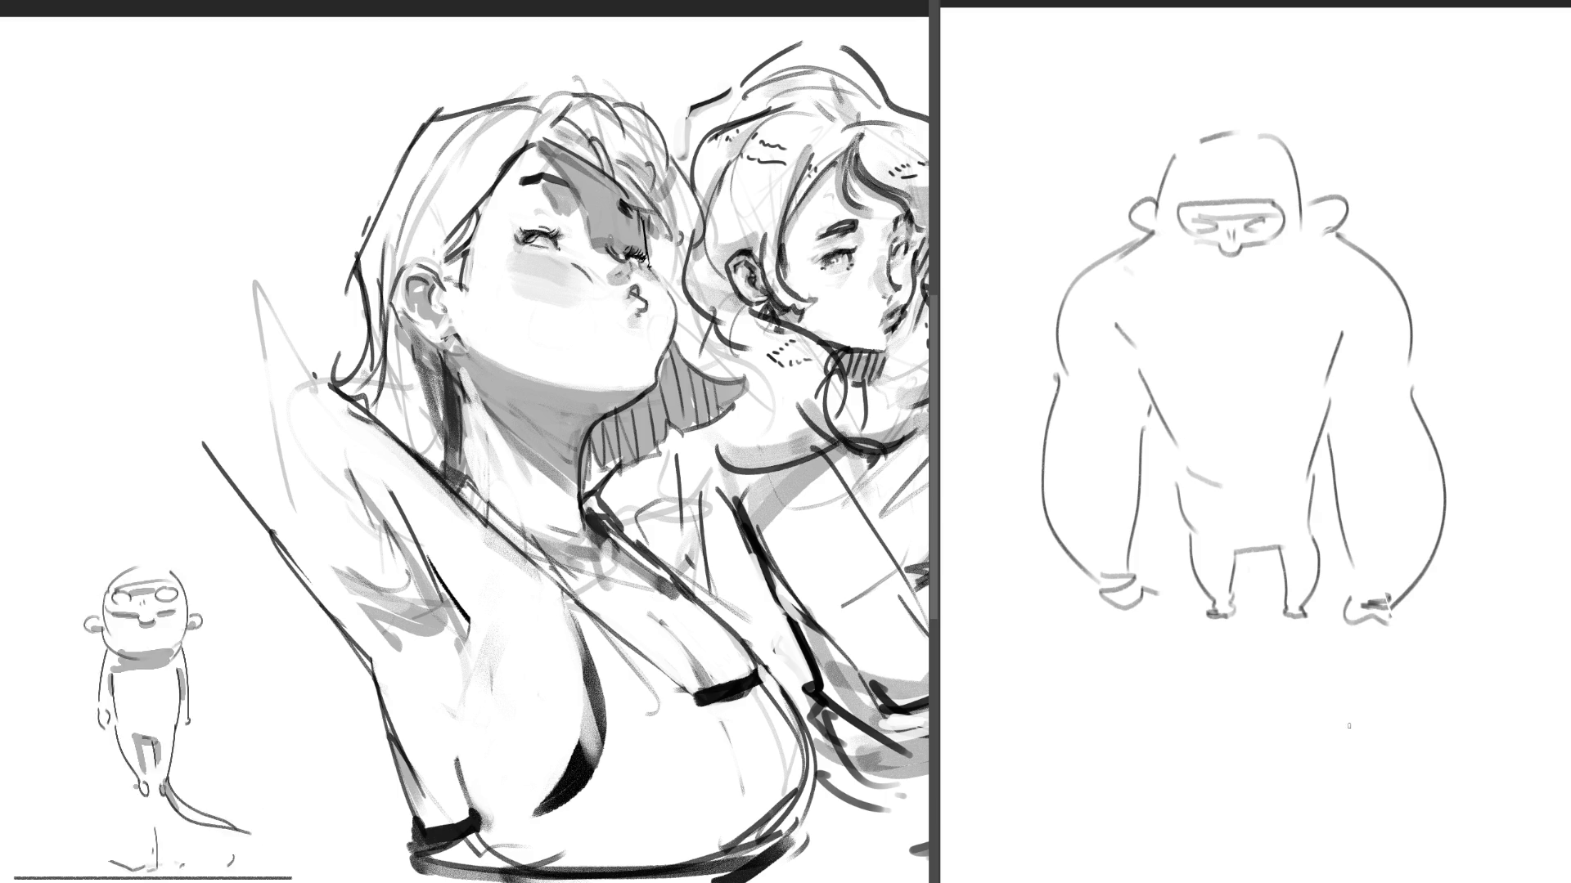
left_click_drag(1035, 621, 1476, 620)
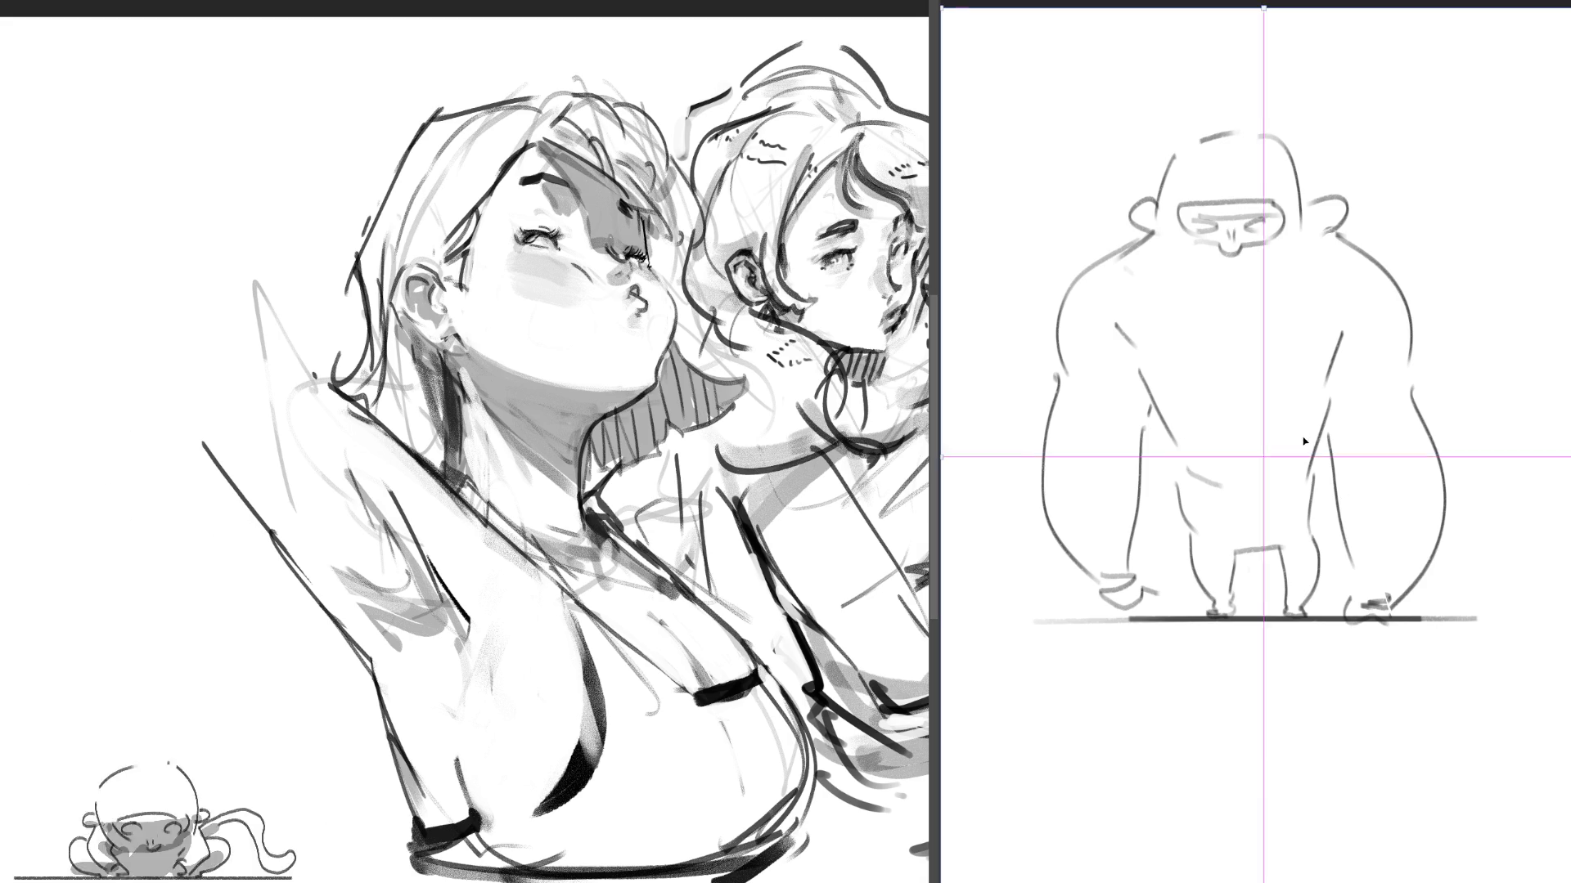
- Move the gorilla sketch lower on the canvas and commit the new position
left_click_drag(1313, 465, 1330, 602)
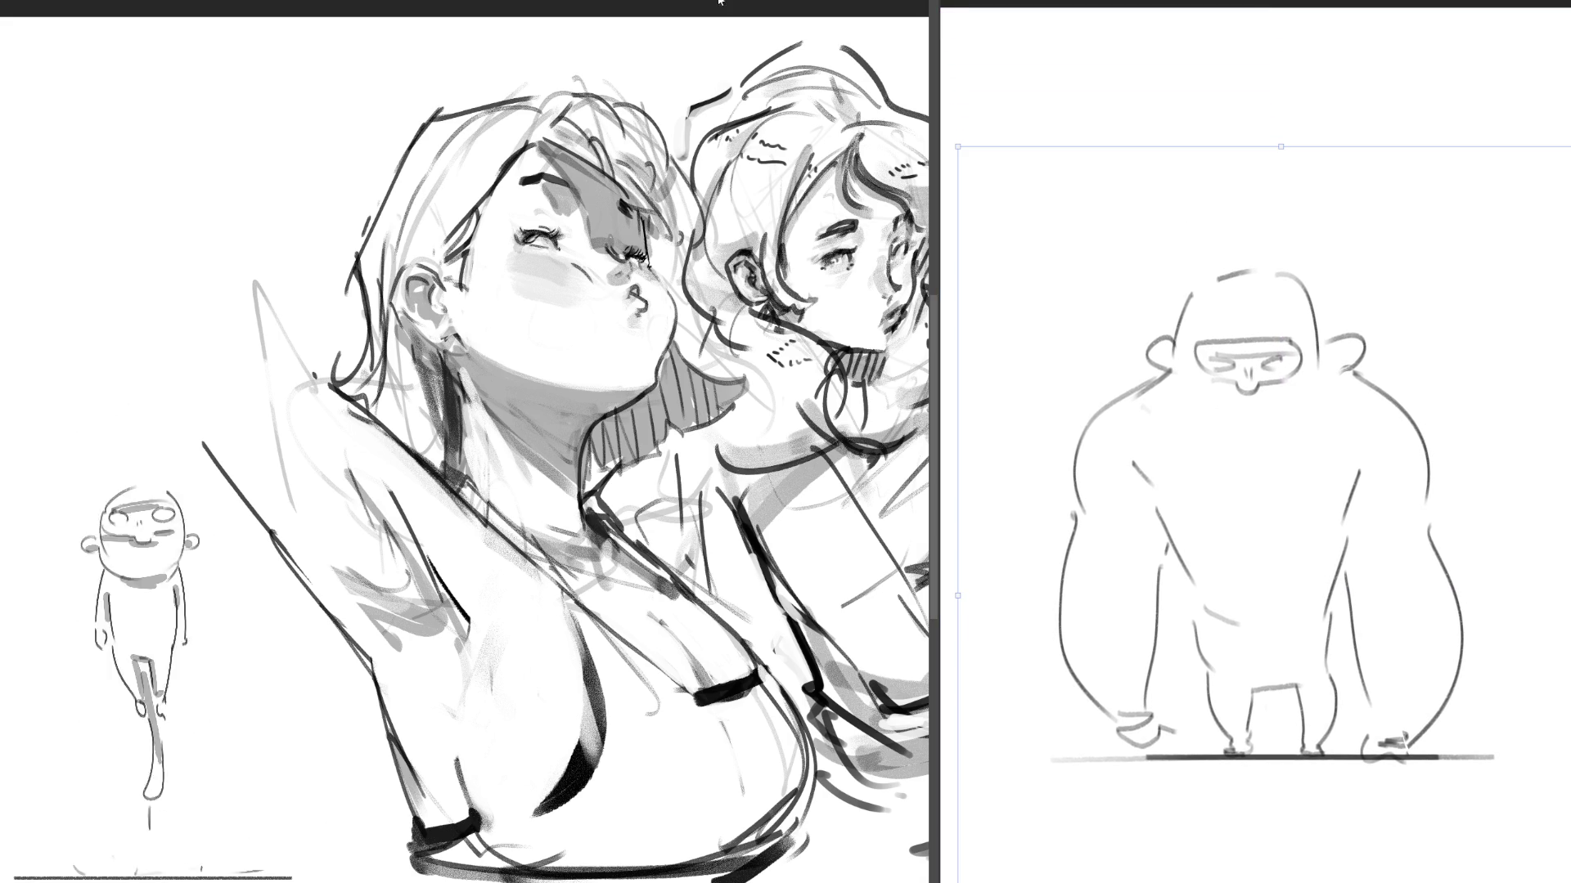
key("Return")
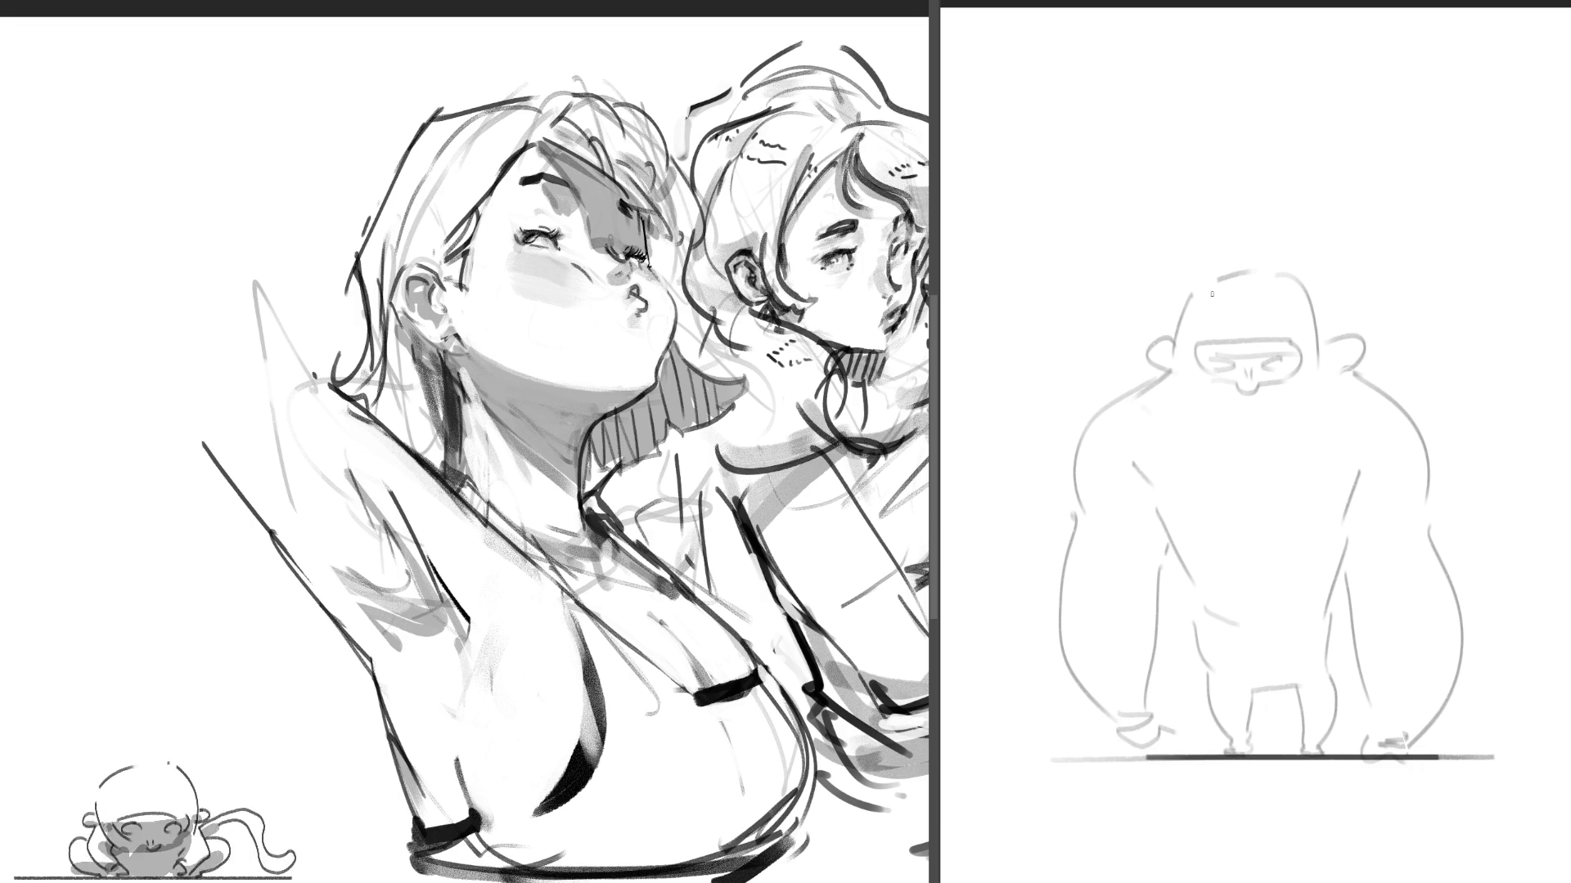
- Redraw the top of the head with a tuft and both ears set higher
left_click_drag(1236, 272, 1178, 331)
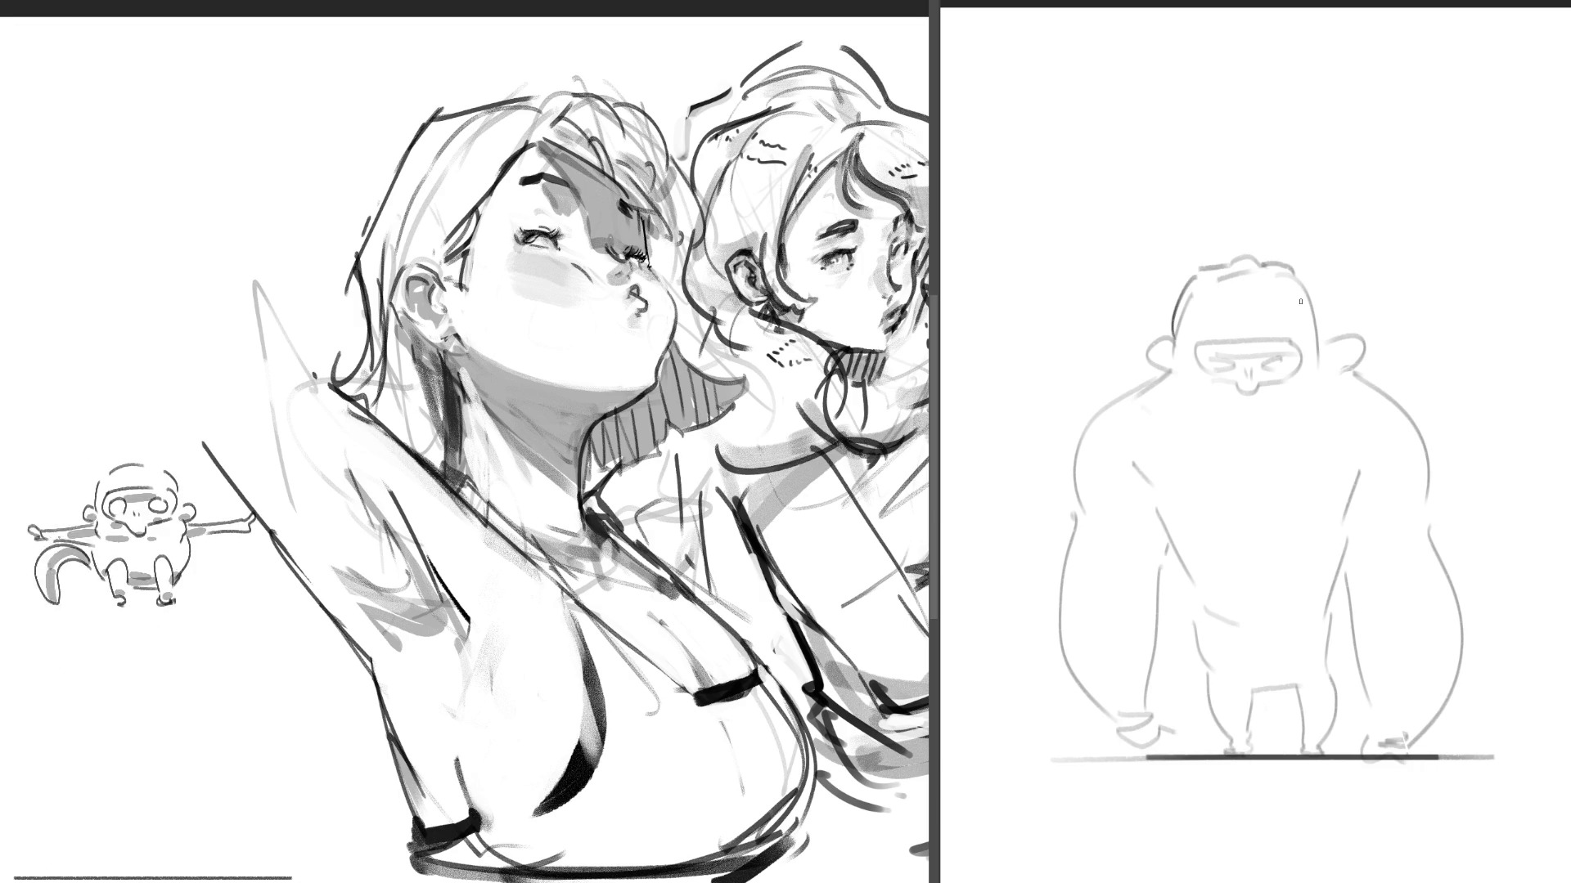
left_click_drag(1240, 260, 1244, 231)
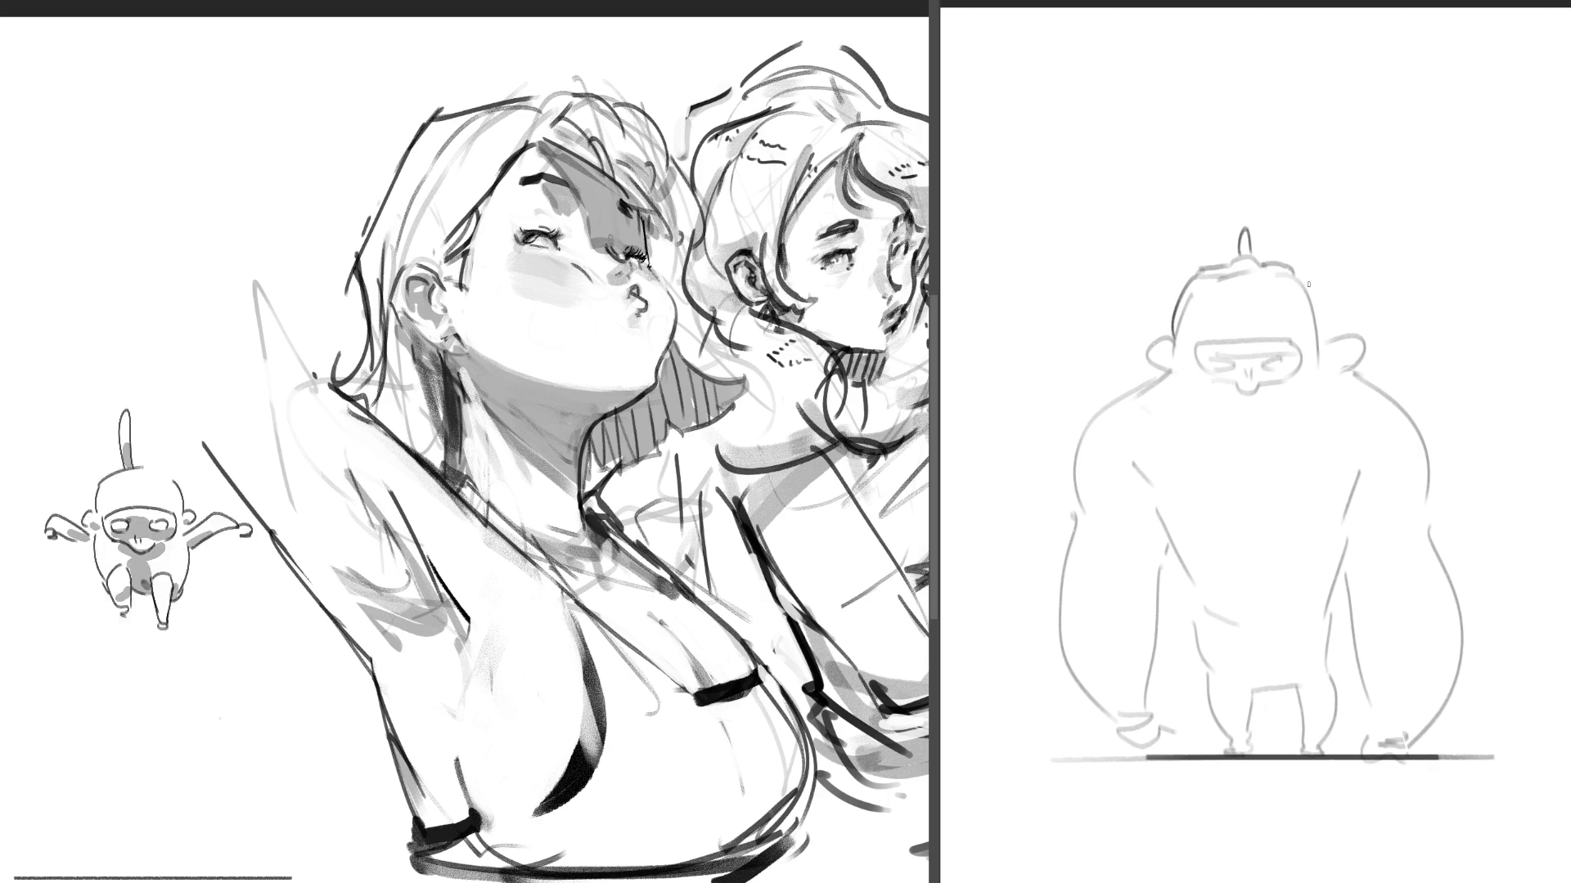
left_click_drag(1153, 325, 1178, 300)
left_click_drag(1319, 300, 1338, 324)
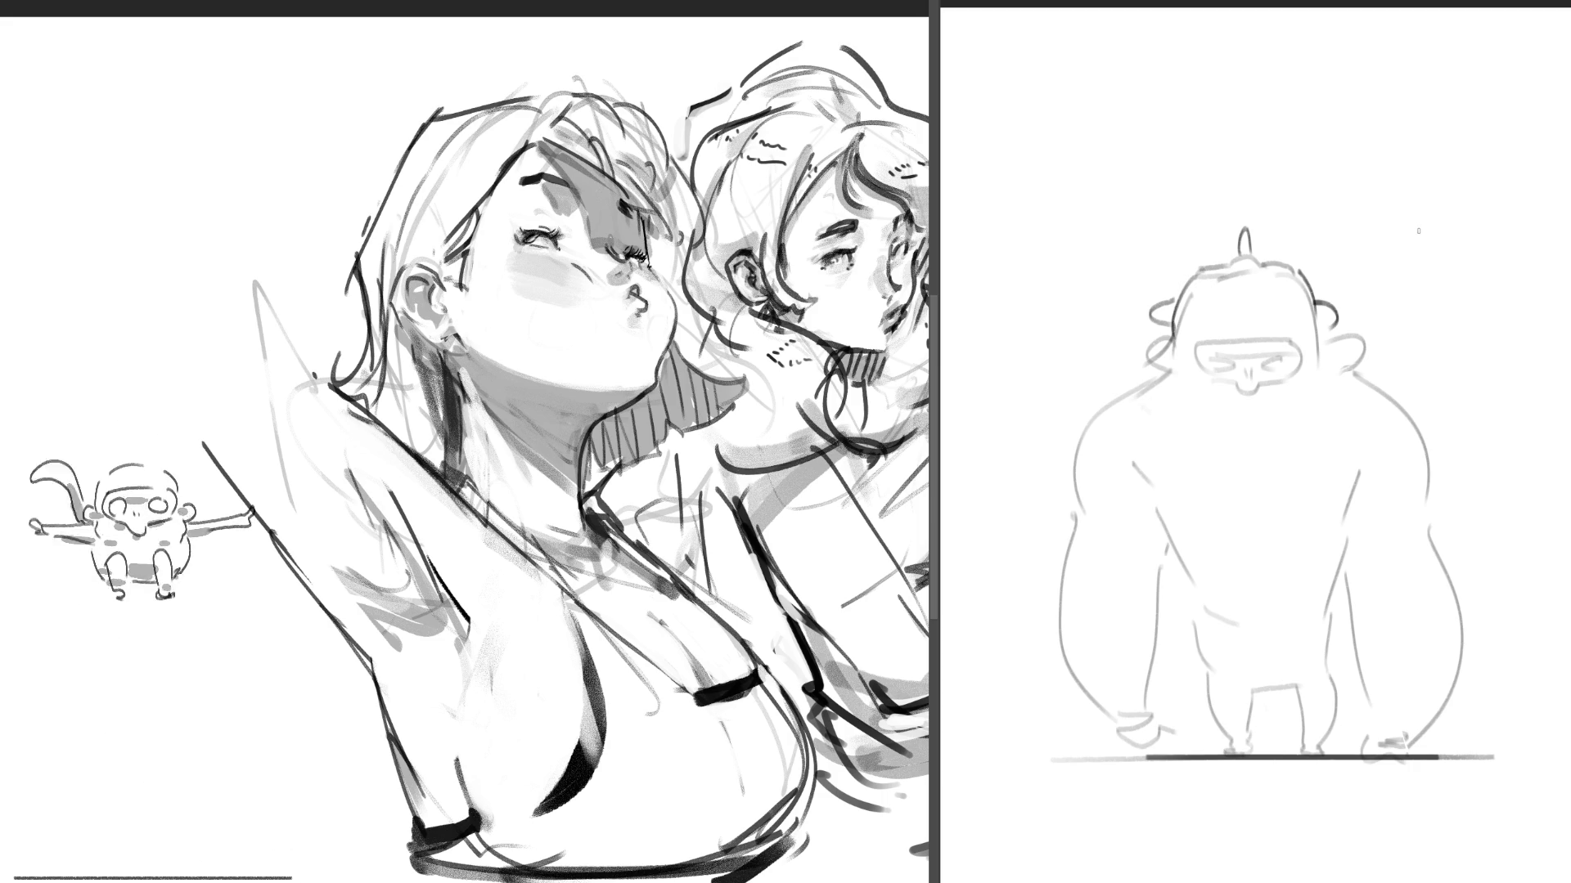
- Sketch a small mark and a hook stroke above the gorilla
left_click_drag(1105, 150, 1154, 158)
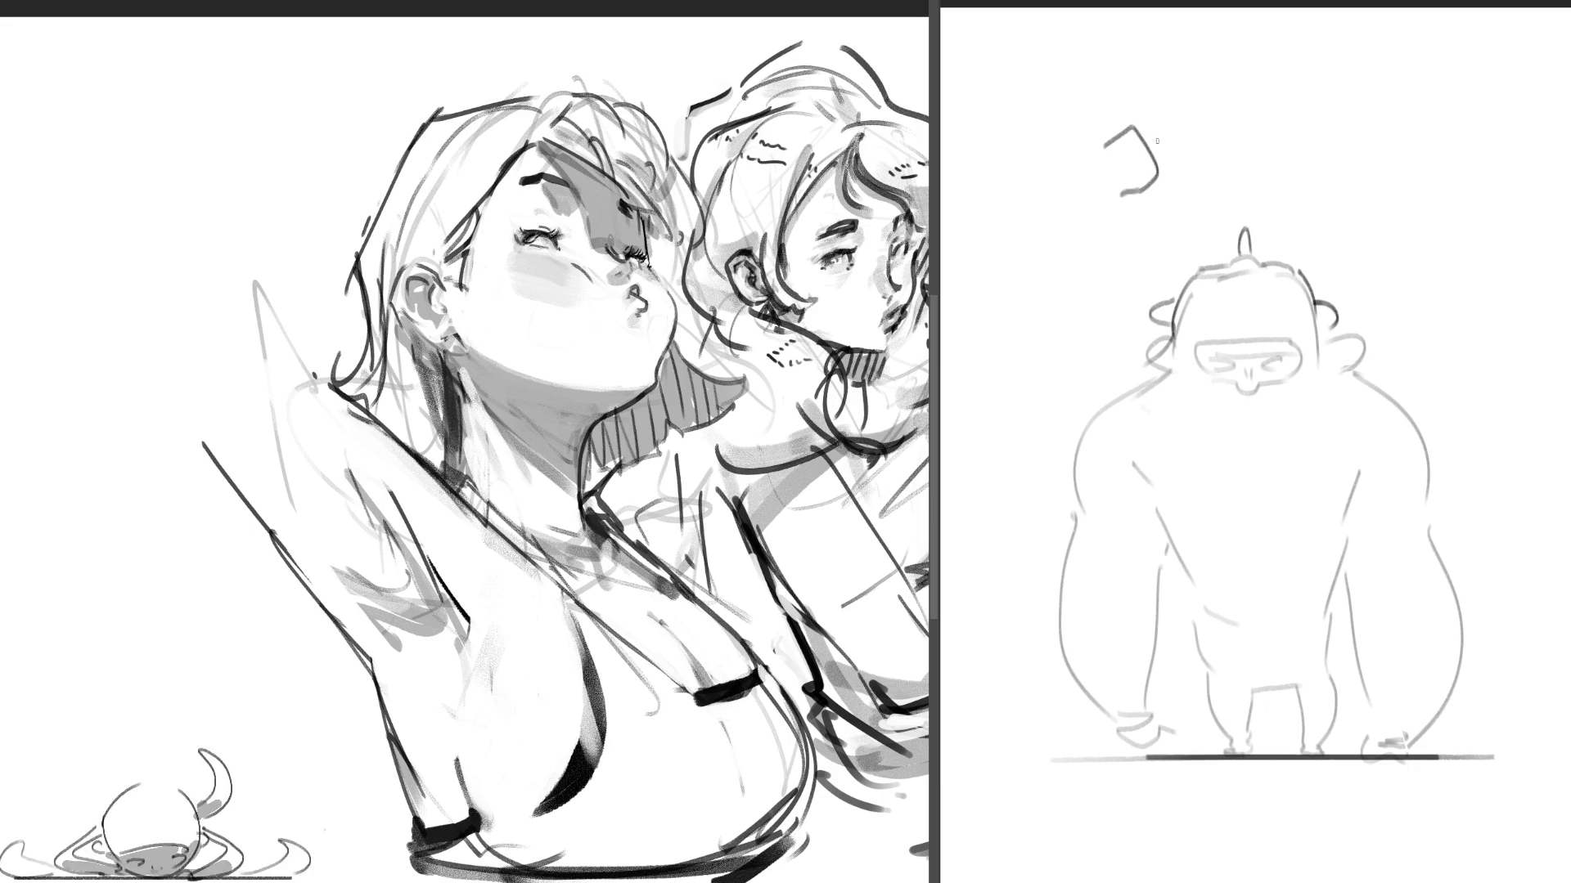
left_click_drag(1131, 150, 1149, 182)
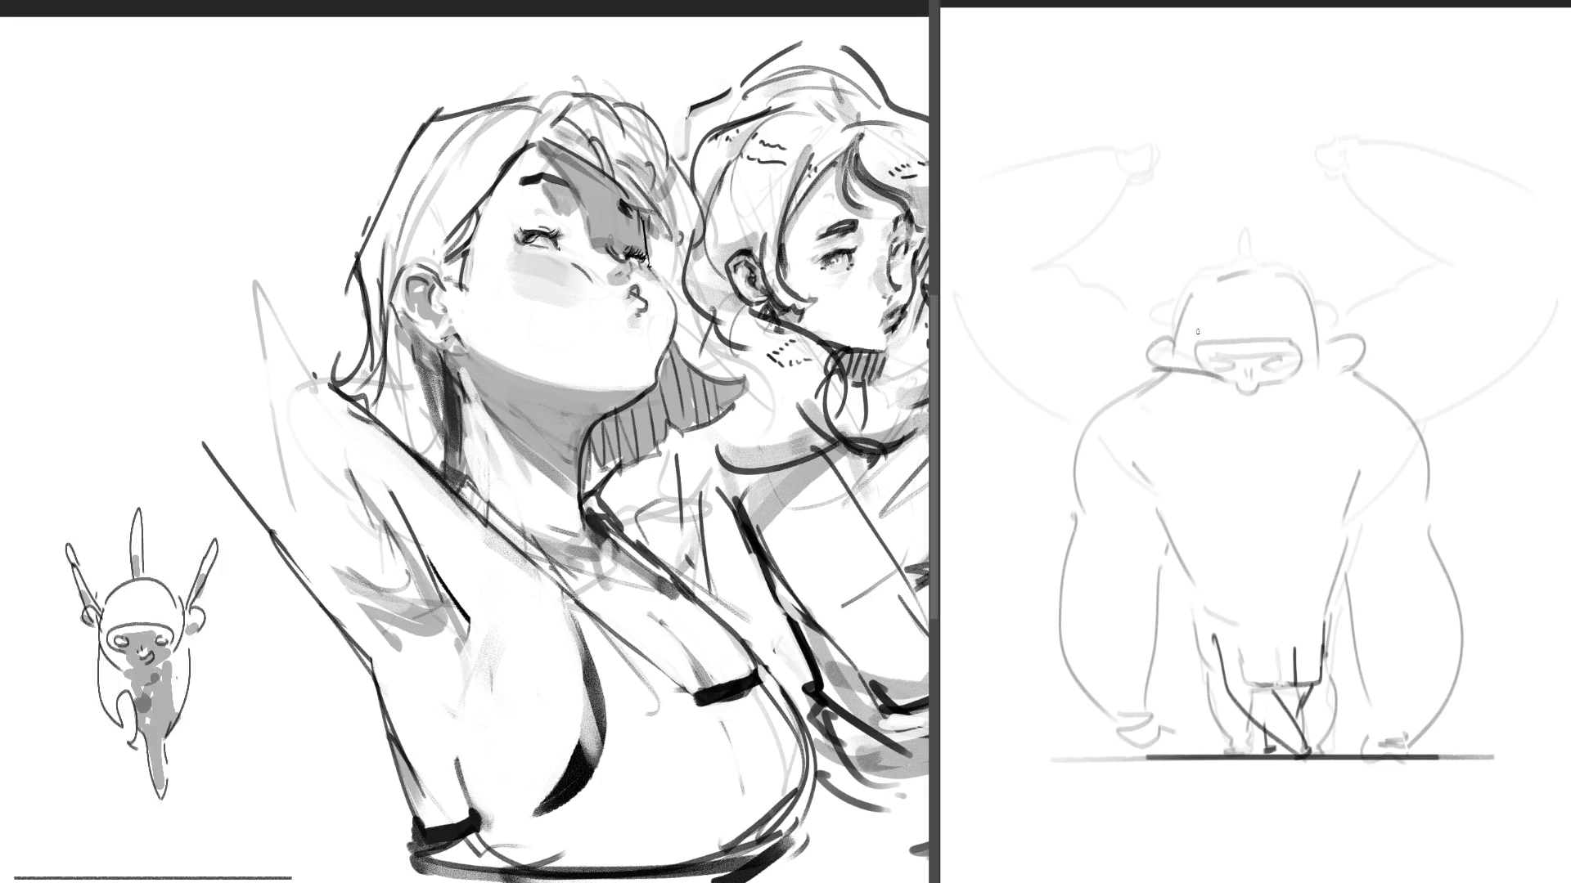
- Mark a small arc on the gorilla's forehead
left_click_drag(1212, 331, 1224, 341)
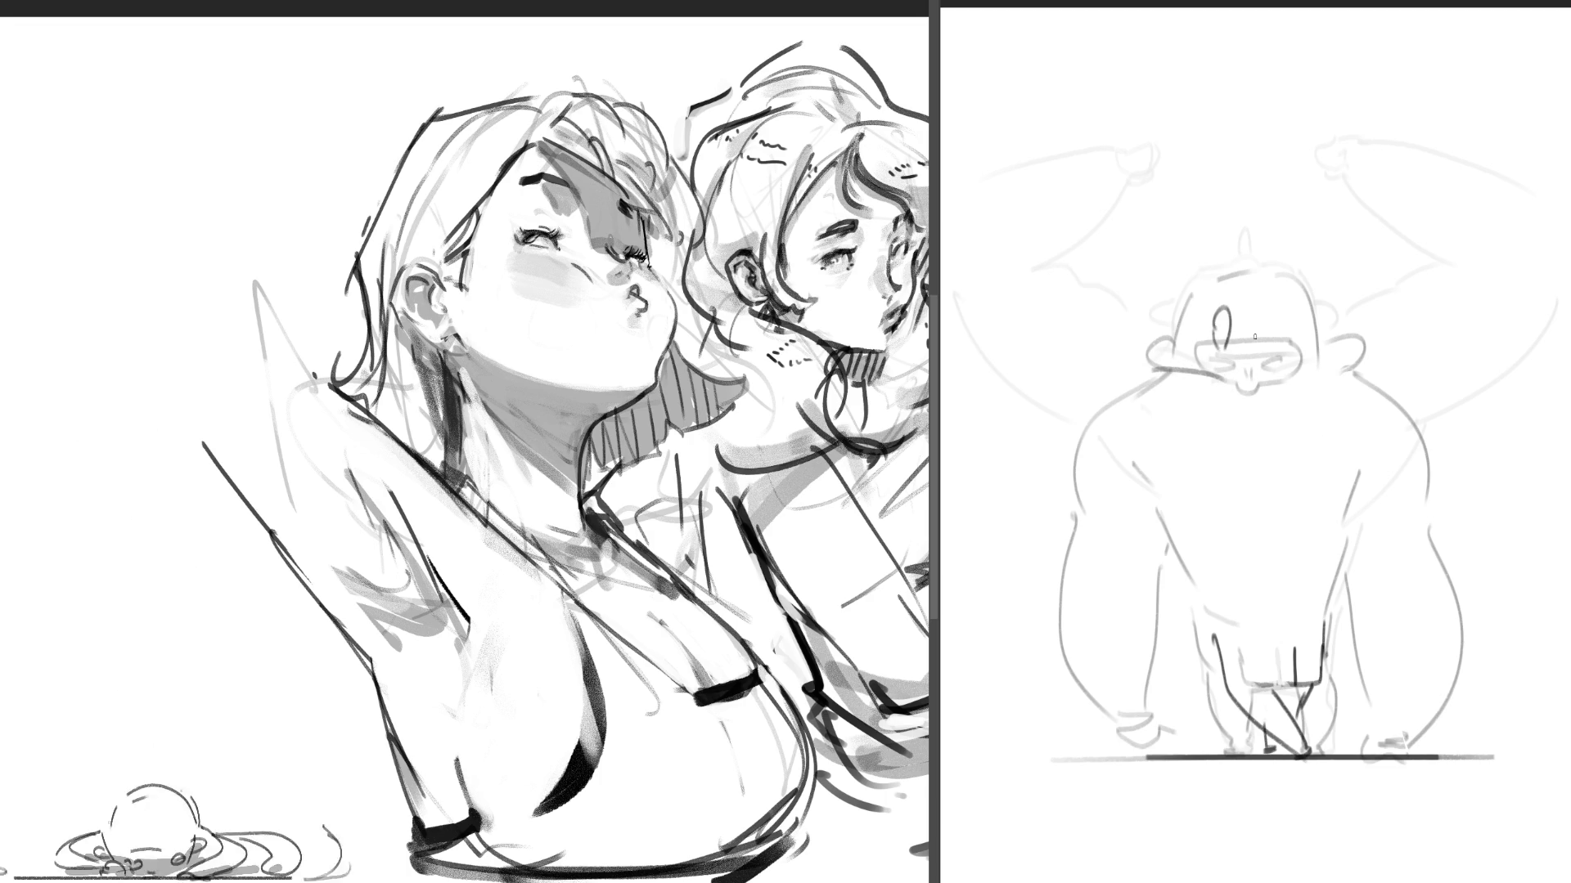
- Undo the forehead arc and rough in short and long arm strokes on the gorilla's left side
key("ctrl+z")
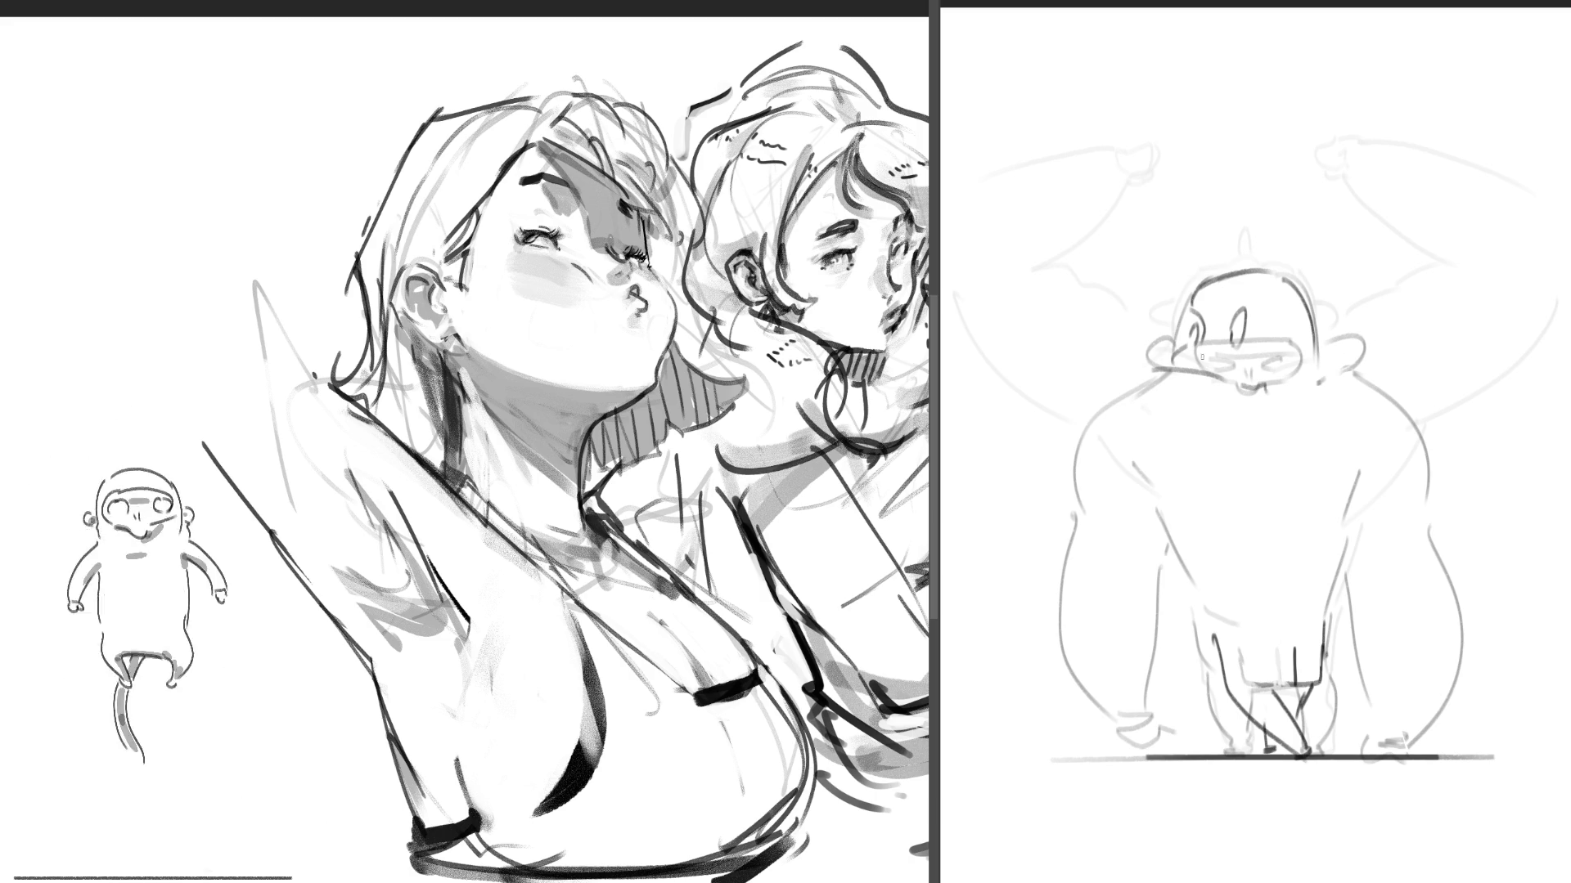
left_click_drag(1071, 294, 1144, 334)
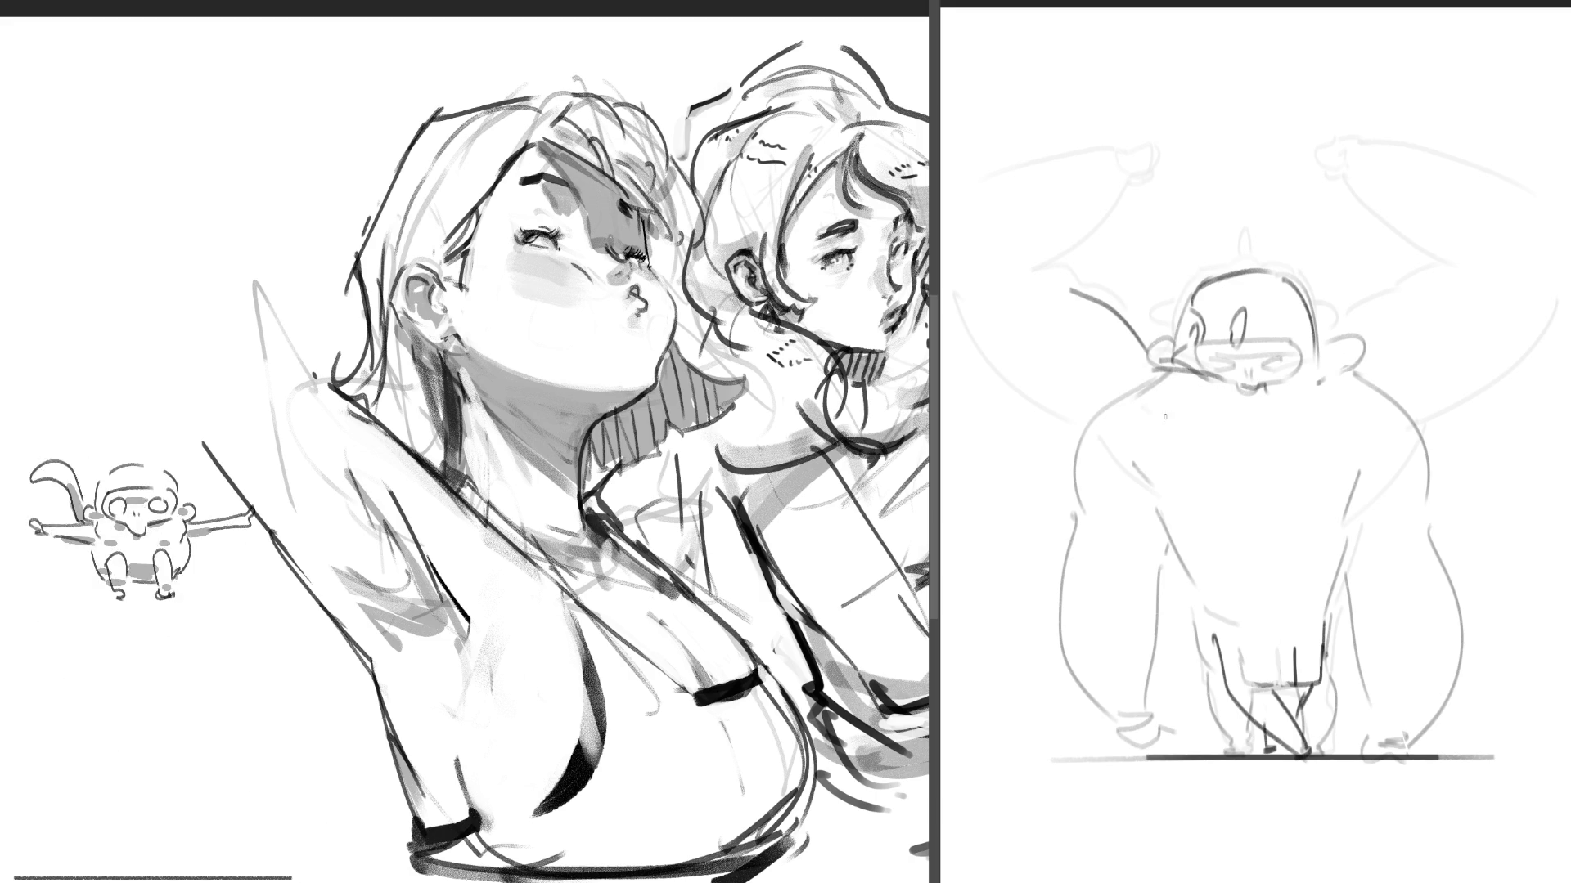
left_click_drag(970, 300, 1059, 442)
key("ctrl+z")
left_click_drag(994, 281, 1000, 312)
left_click_drag(1134, 307, 1176, 356)
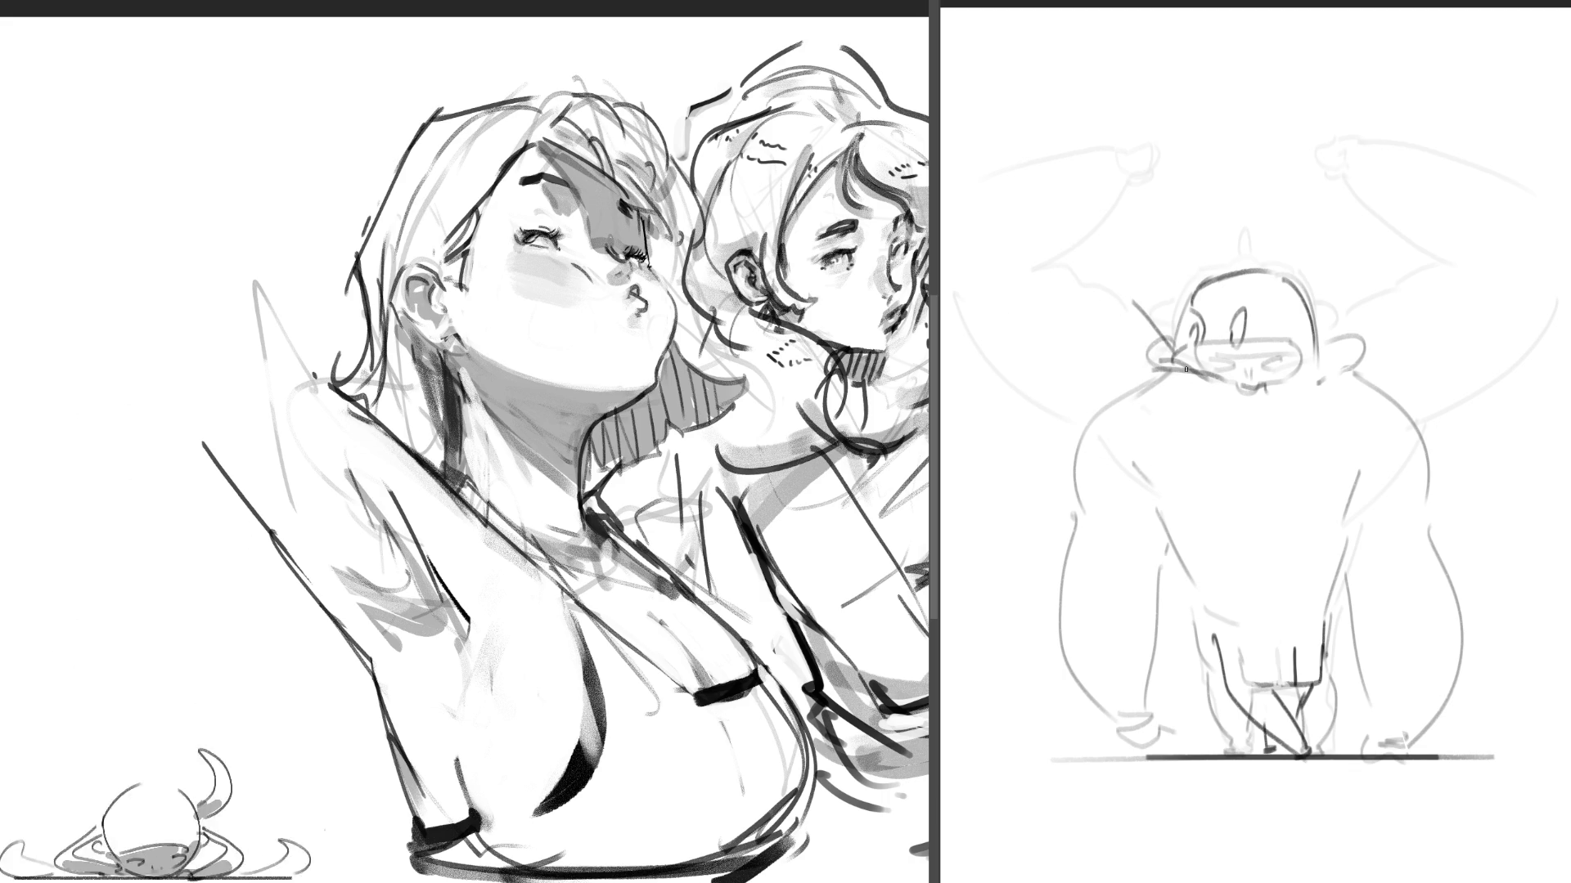
left_click_drag(1046, 285, 1122, 467)
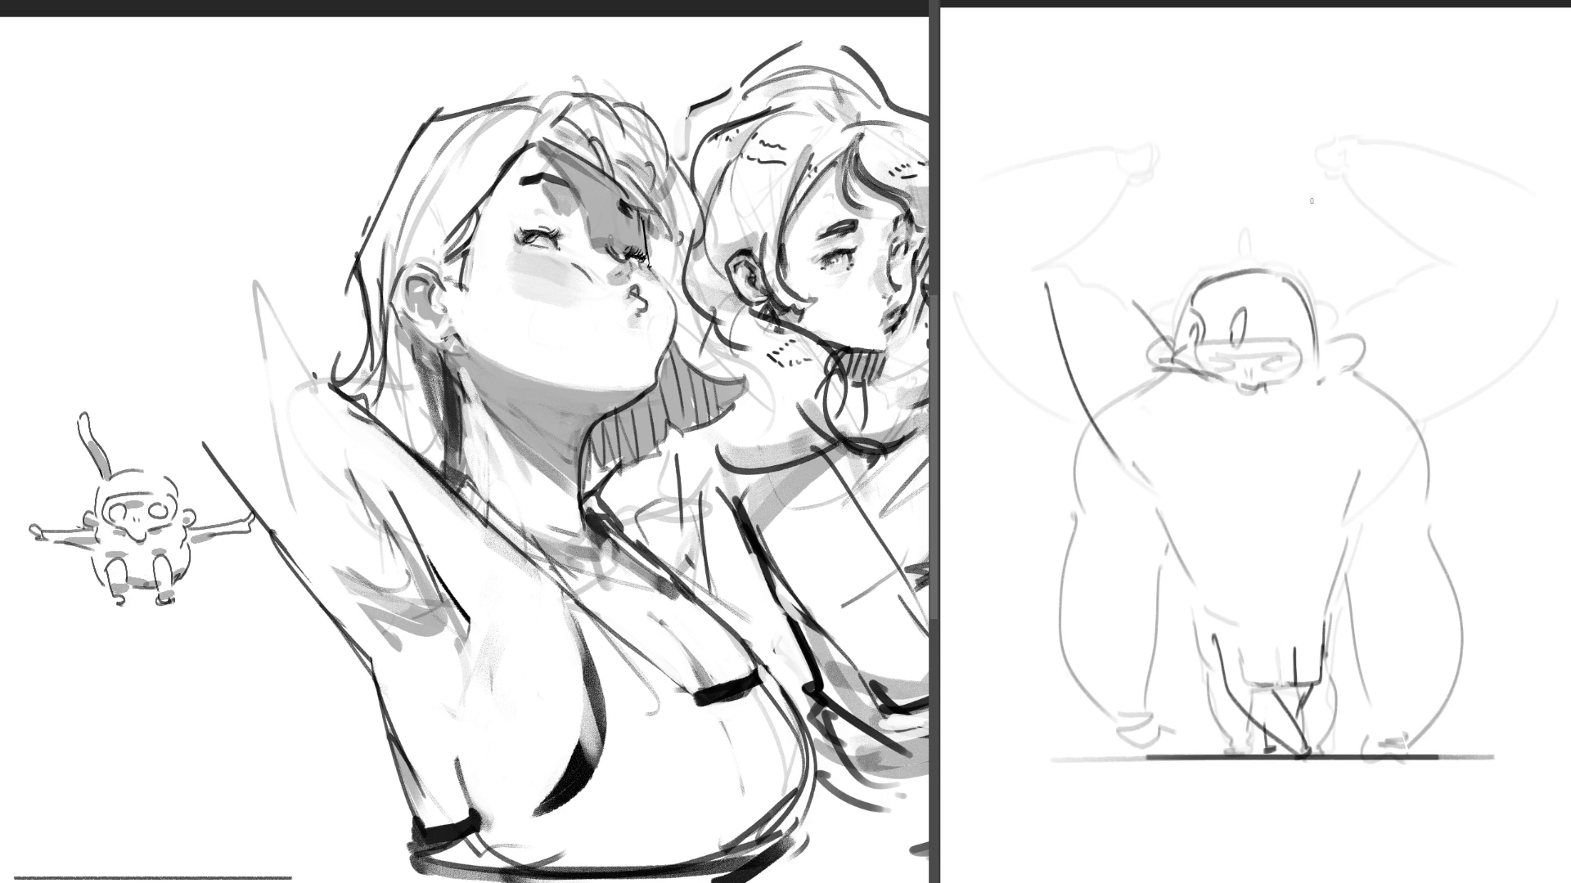
- Sketch a raised arm with a fist beside the head, undoing rejected strokes
key("ctrl+z")
left_click_drag(1098, 337, 1159, 357)
left_click_drag(1080, 276, 1032, 442)
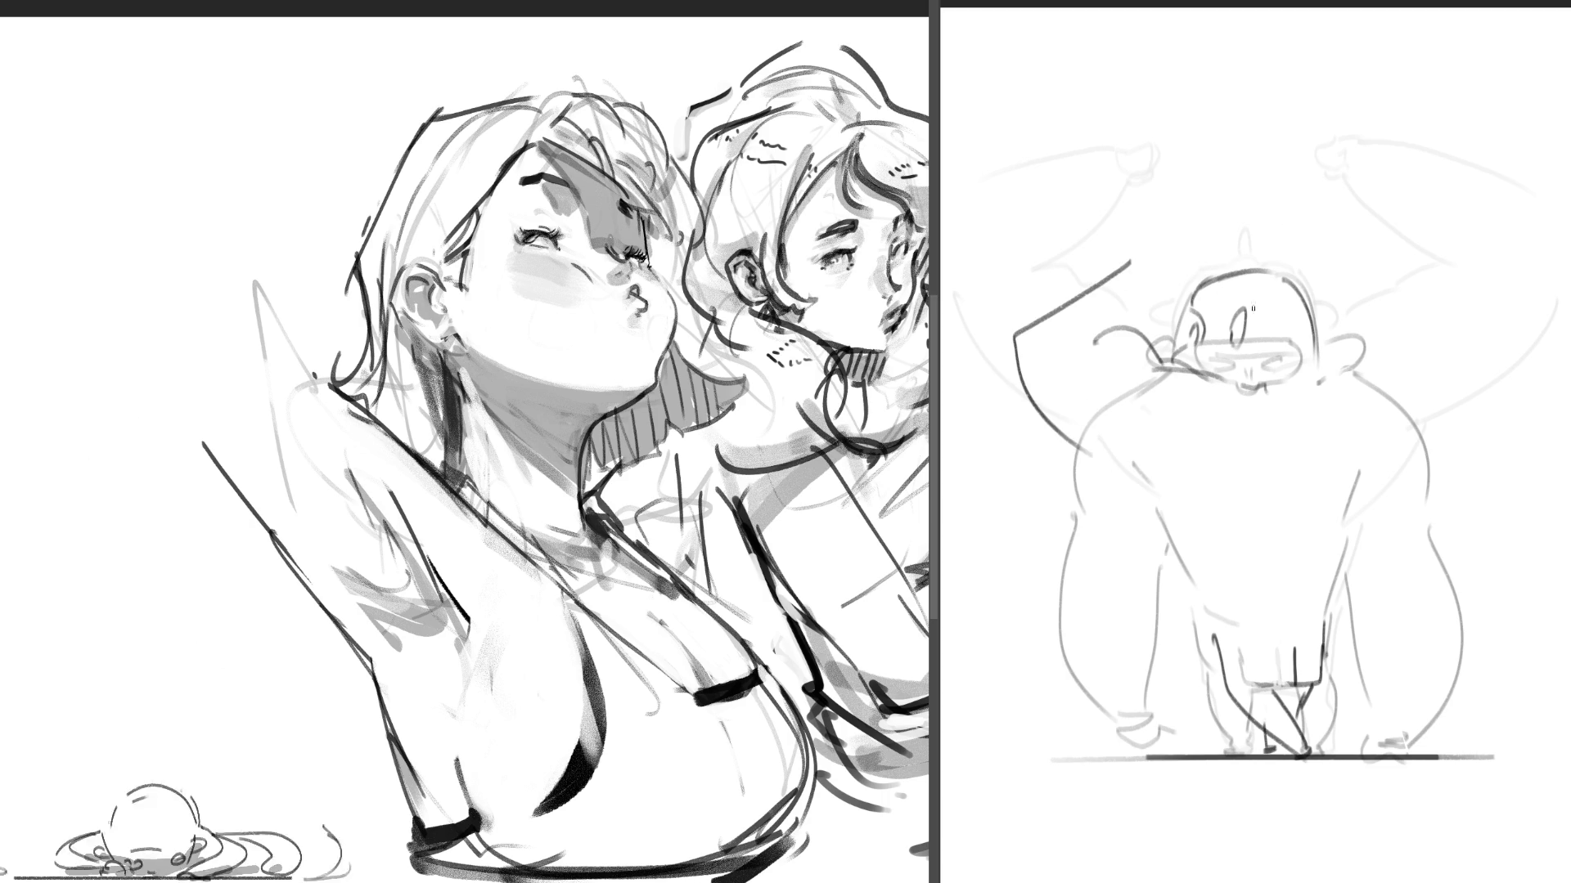
key("ctrl+z")
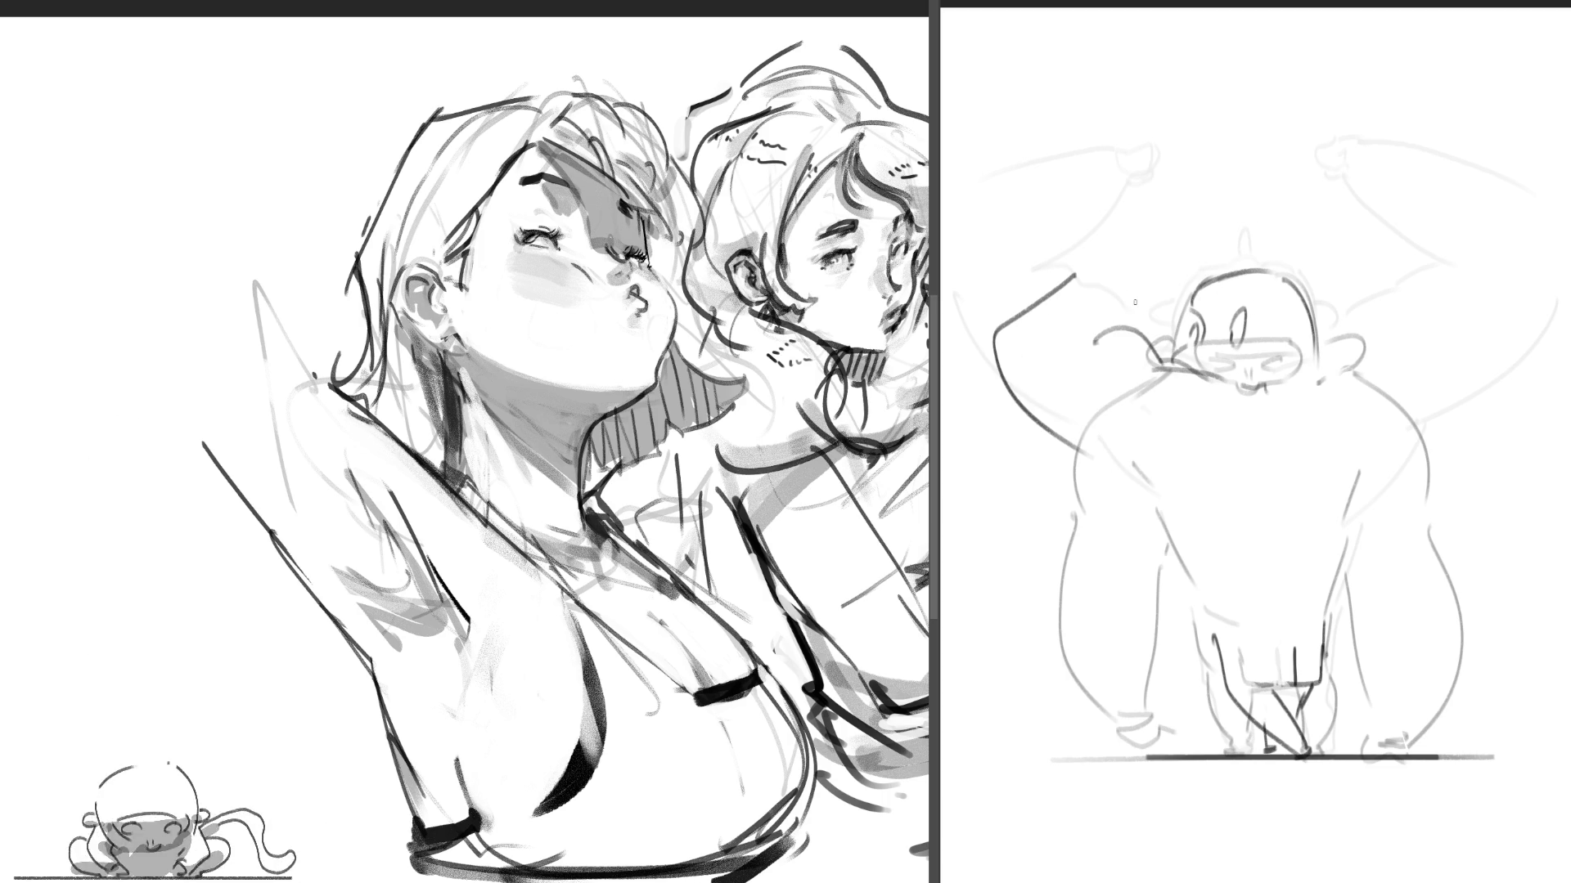
left_click_drag(996, 335, 1092, 281)
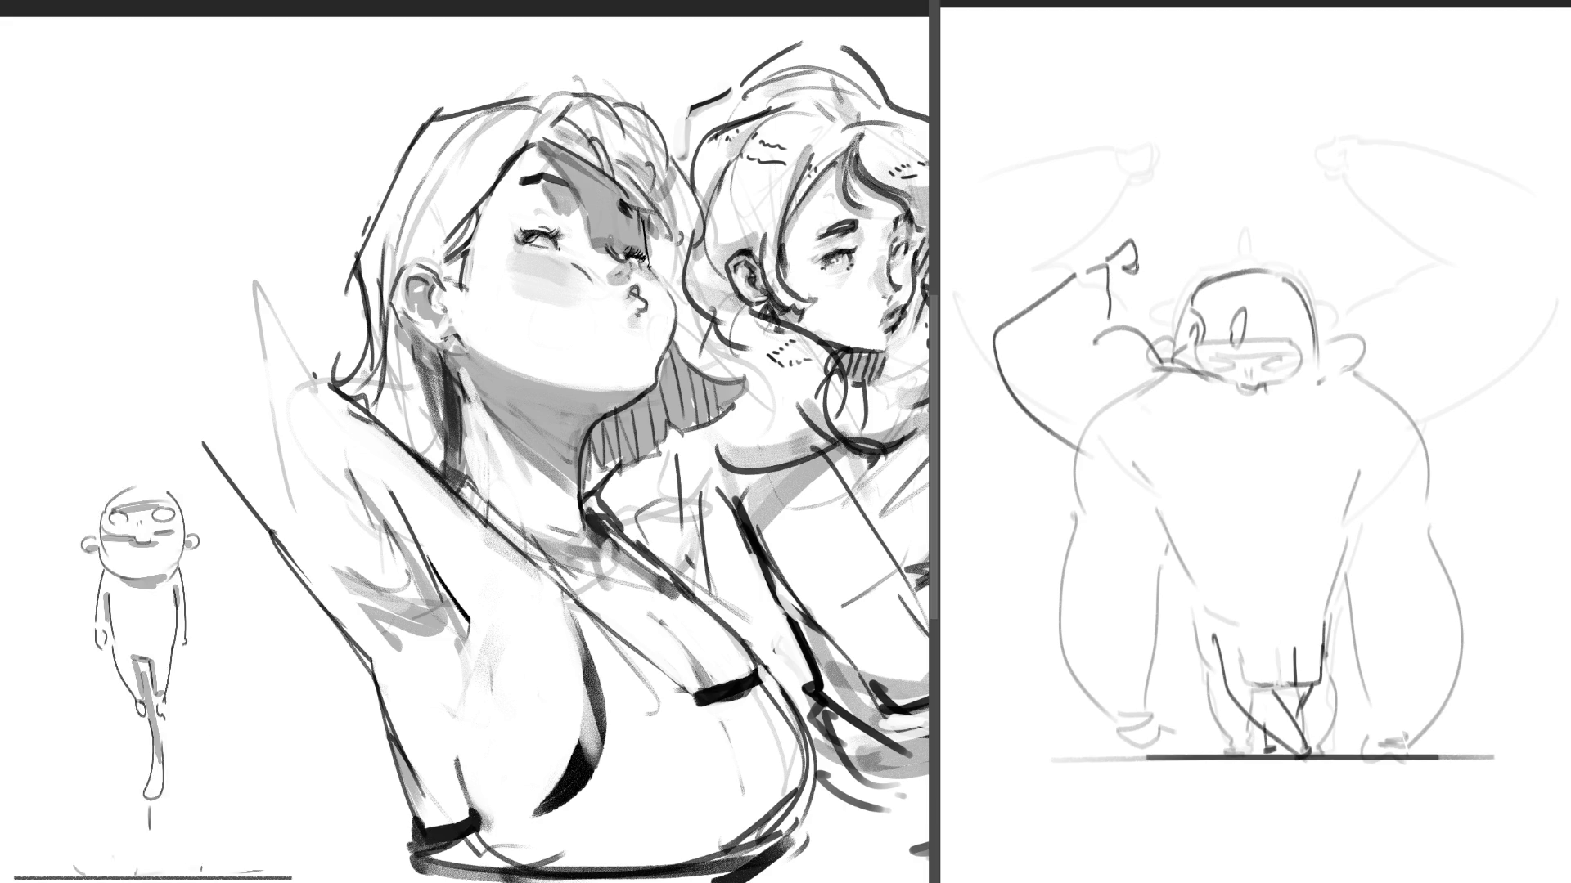
- Reinforce the shoulder line and outline the gorilla's other arm and hand
mouse_move(1346, 378)
left_mouse_down()
mouse_move(1429, 449)
mouse_move(1446, 601)
left_mouse_up()
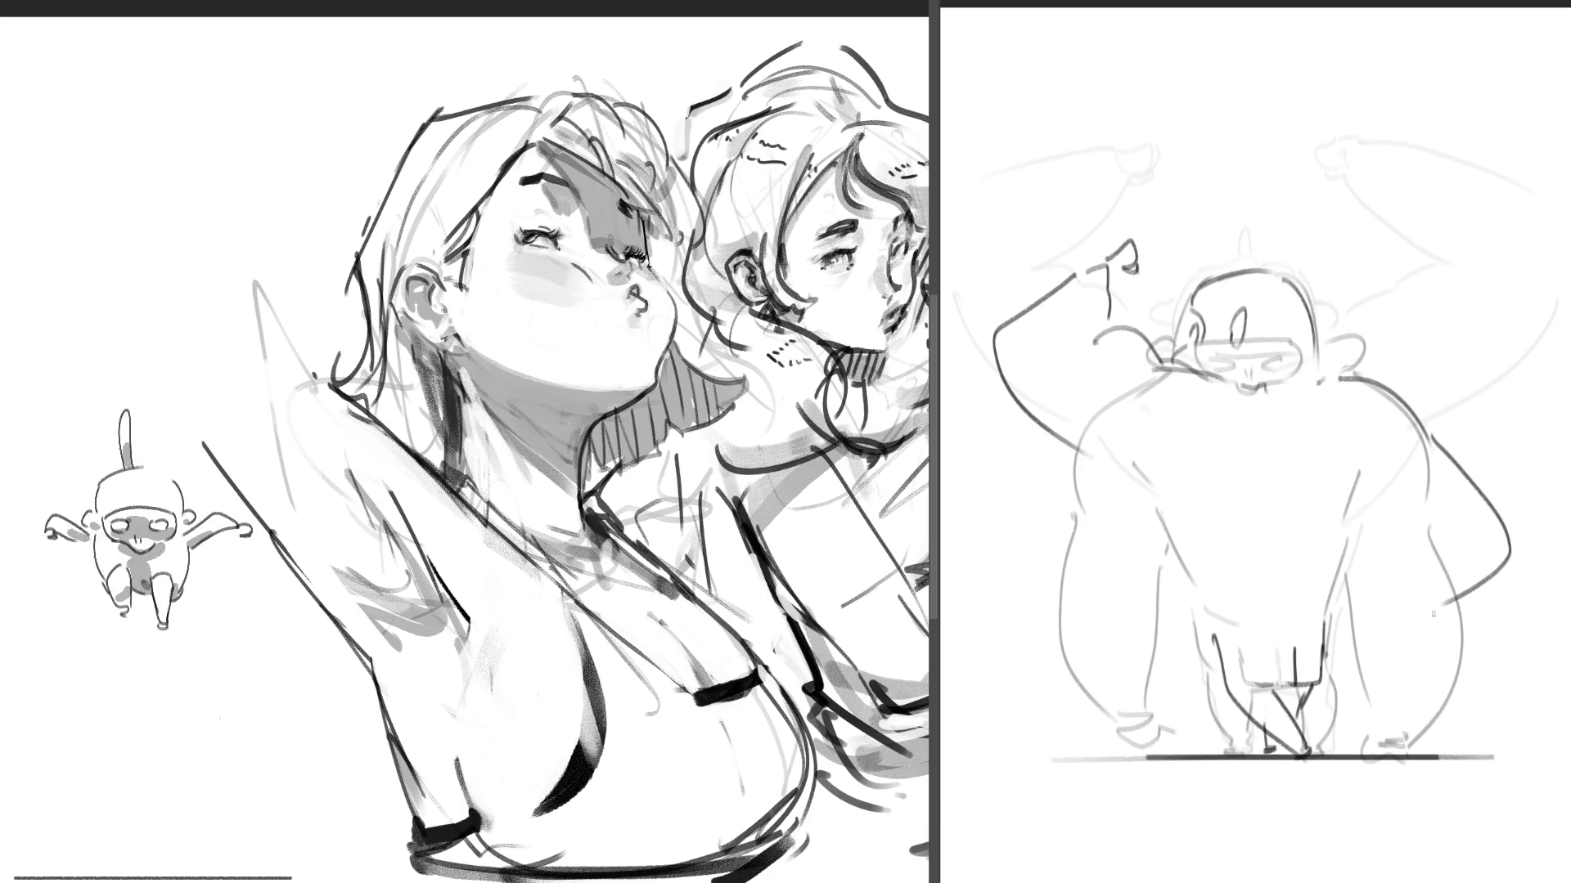
left_click_drag(1424, 540, 1350, 599)
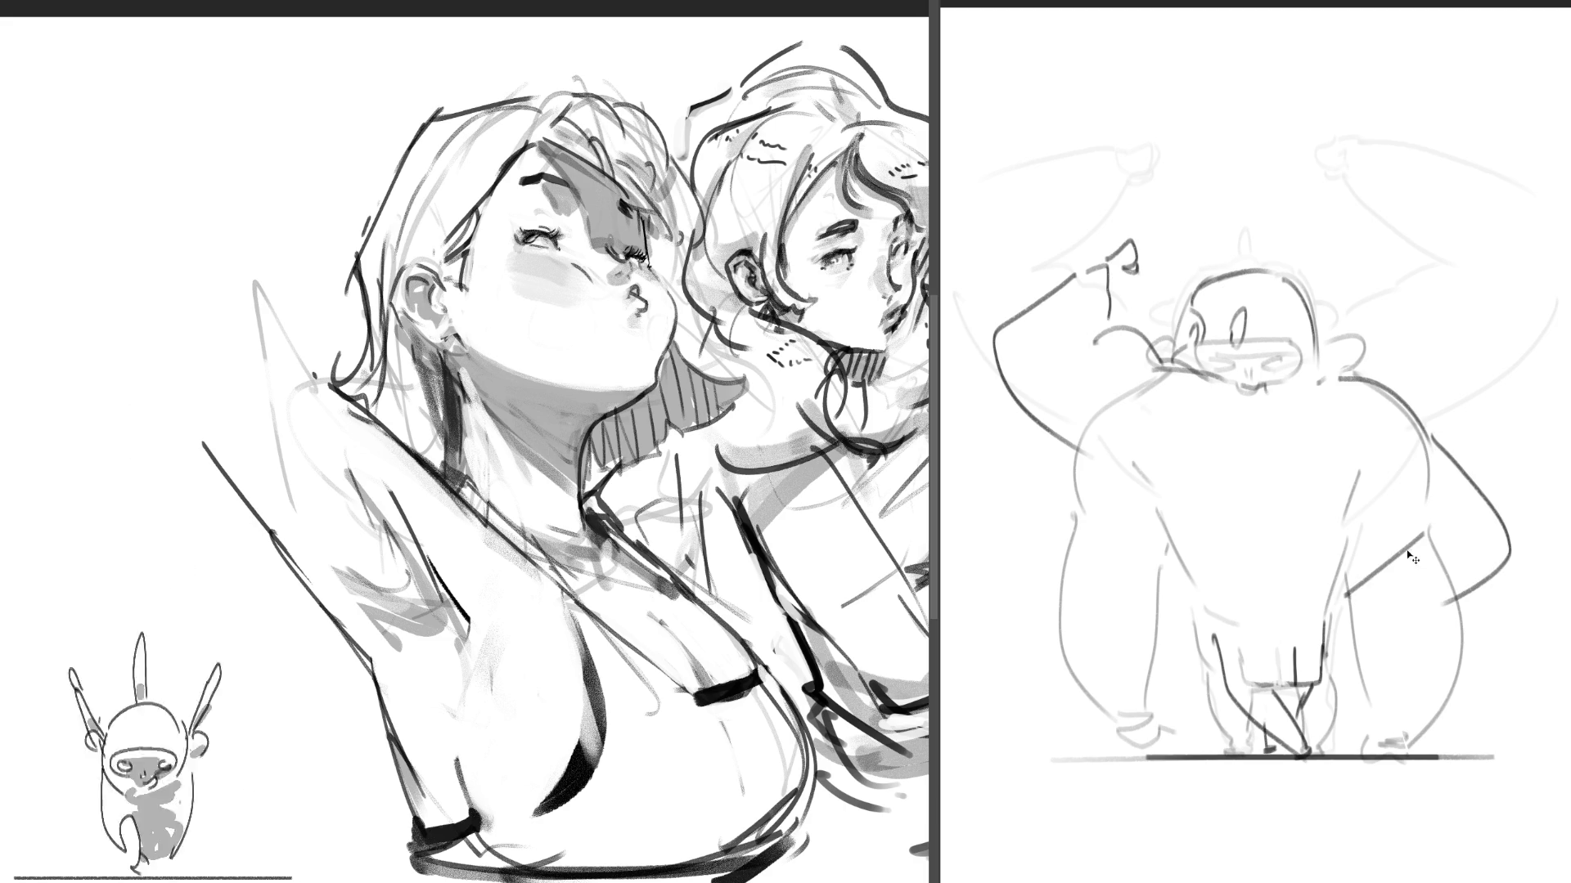
left_click_drag(1398, 540, 1356, 611)
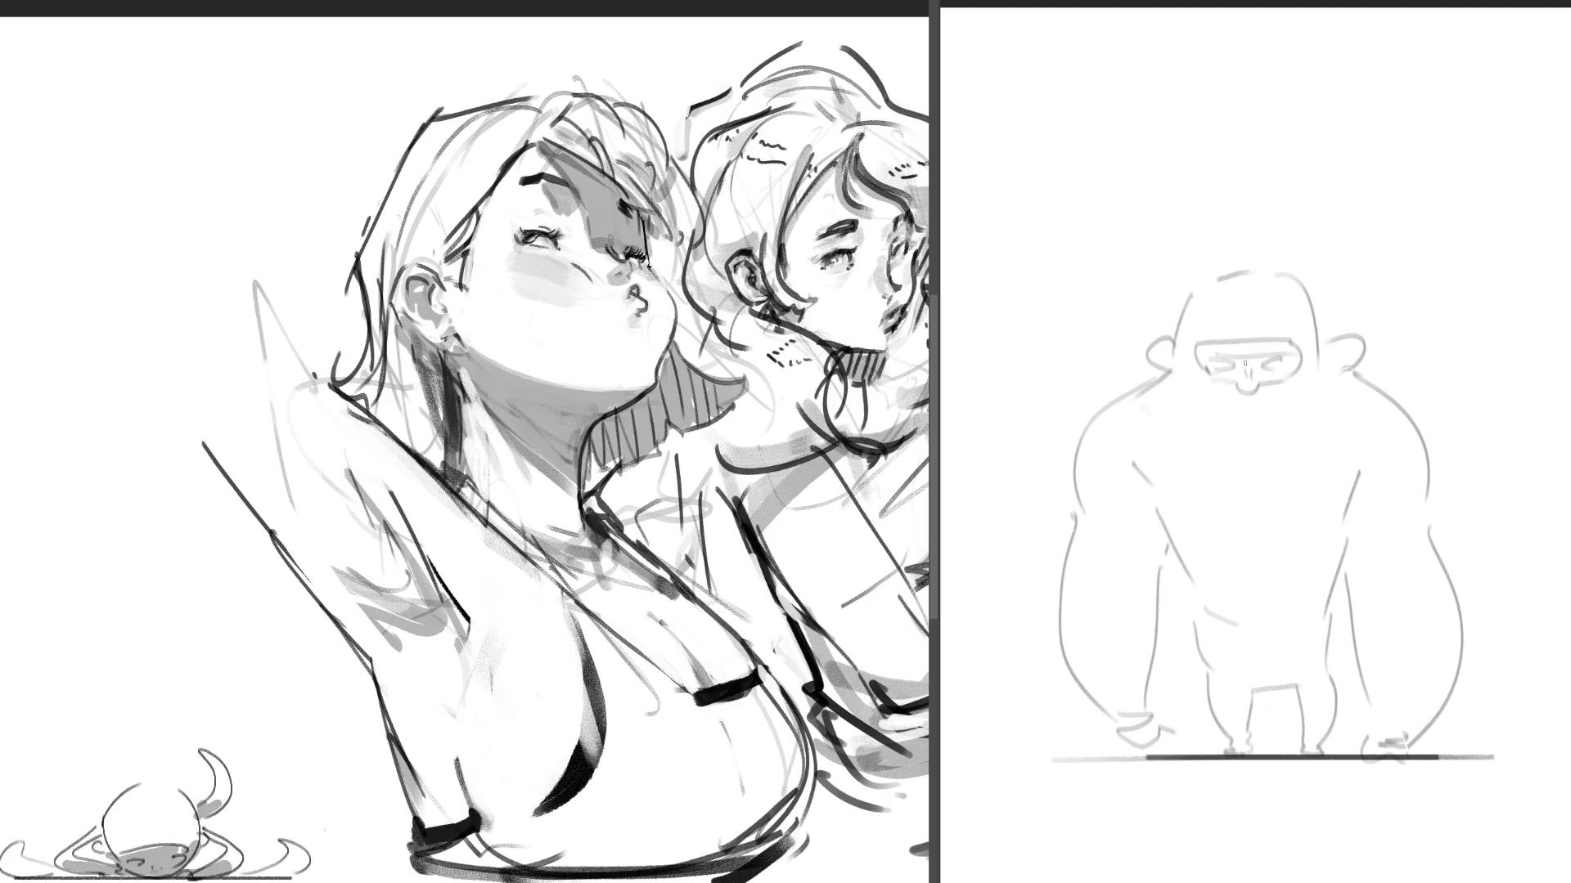
- Darken the gorilla's brow line and undo a stray arm outline stroke
left_click_drag(1207, 343, 1295, 346)
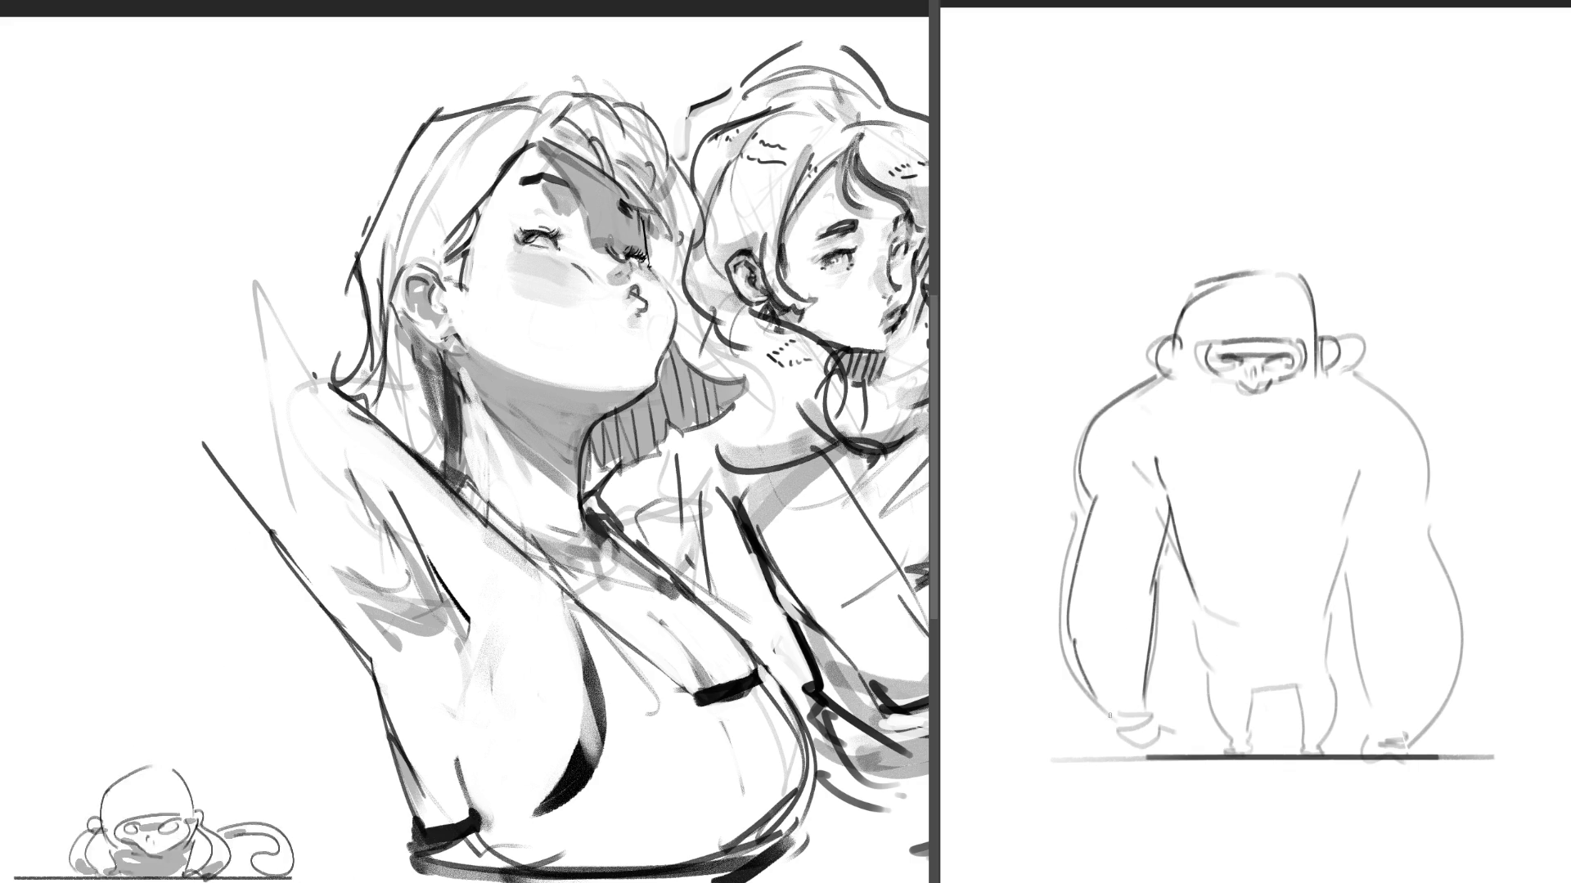
key("ctrl+z")
- Redraw the outer line of the gorilla's left arm with heavier strokes
left_click_drag(1079, 516, 1113, 729)
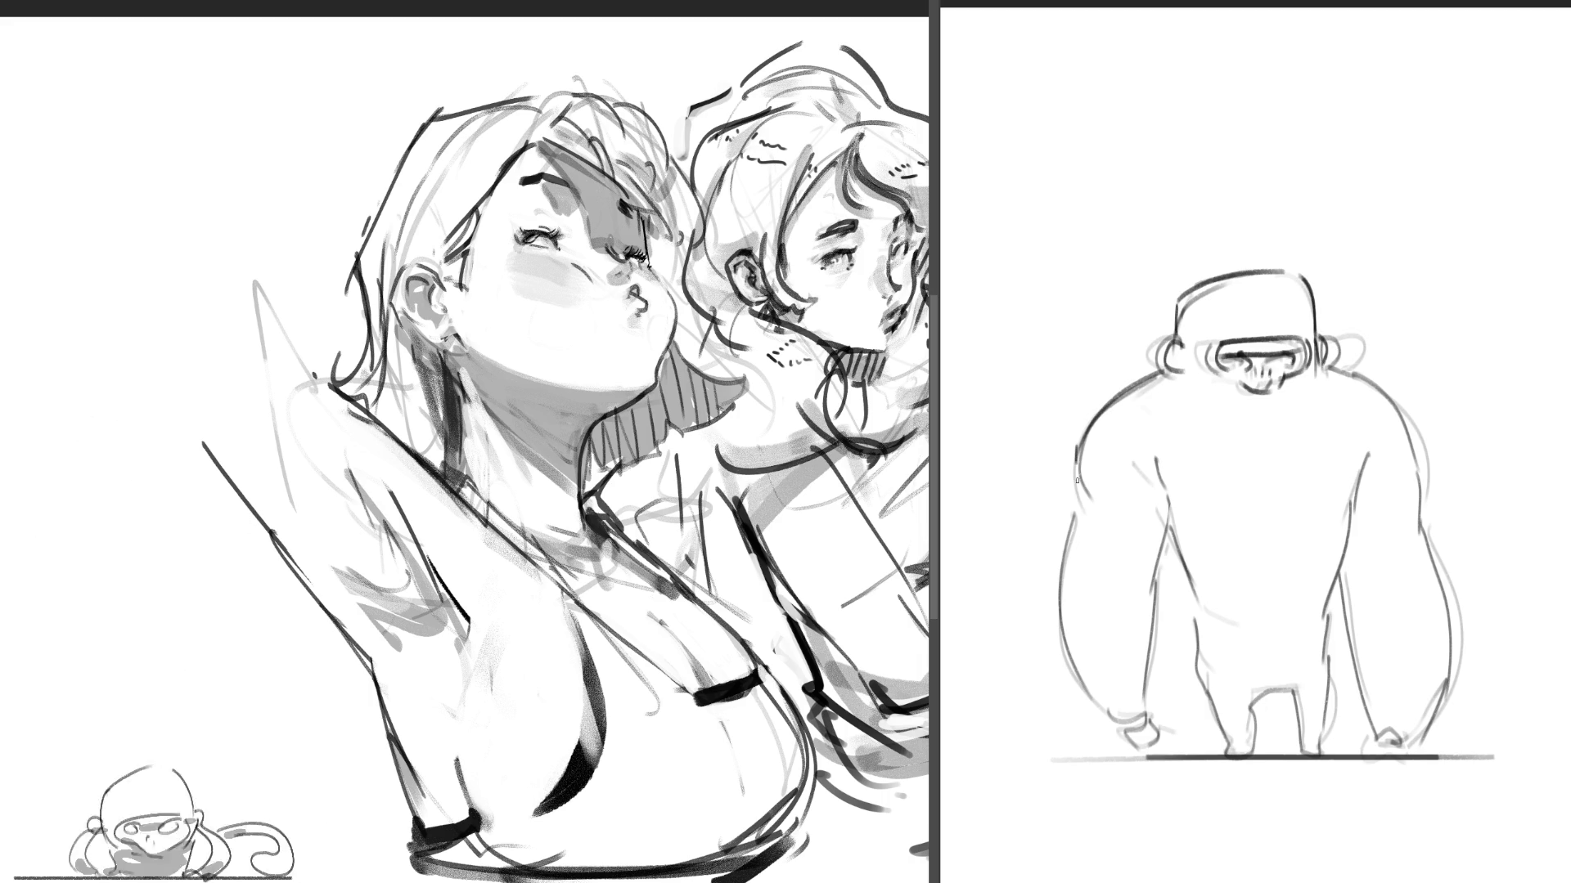
mouse_move(1074, 516)
left_mouse_down()
mouse_move(1047, 687)
mouse_move(1104, 718)
left_mouse_up()
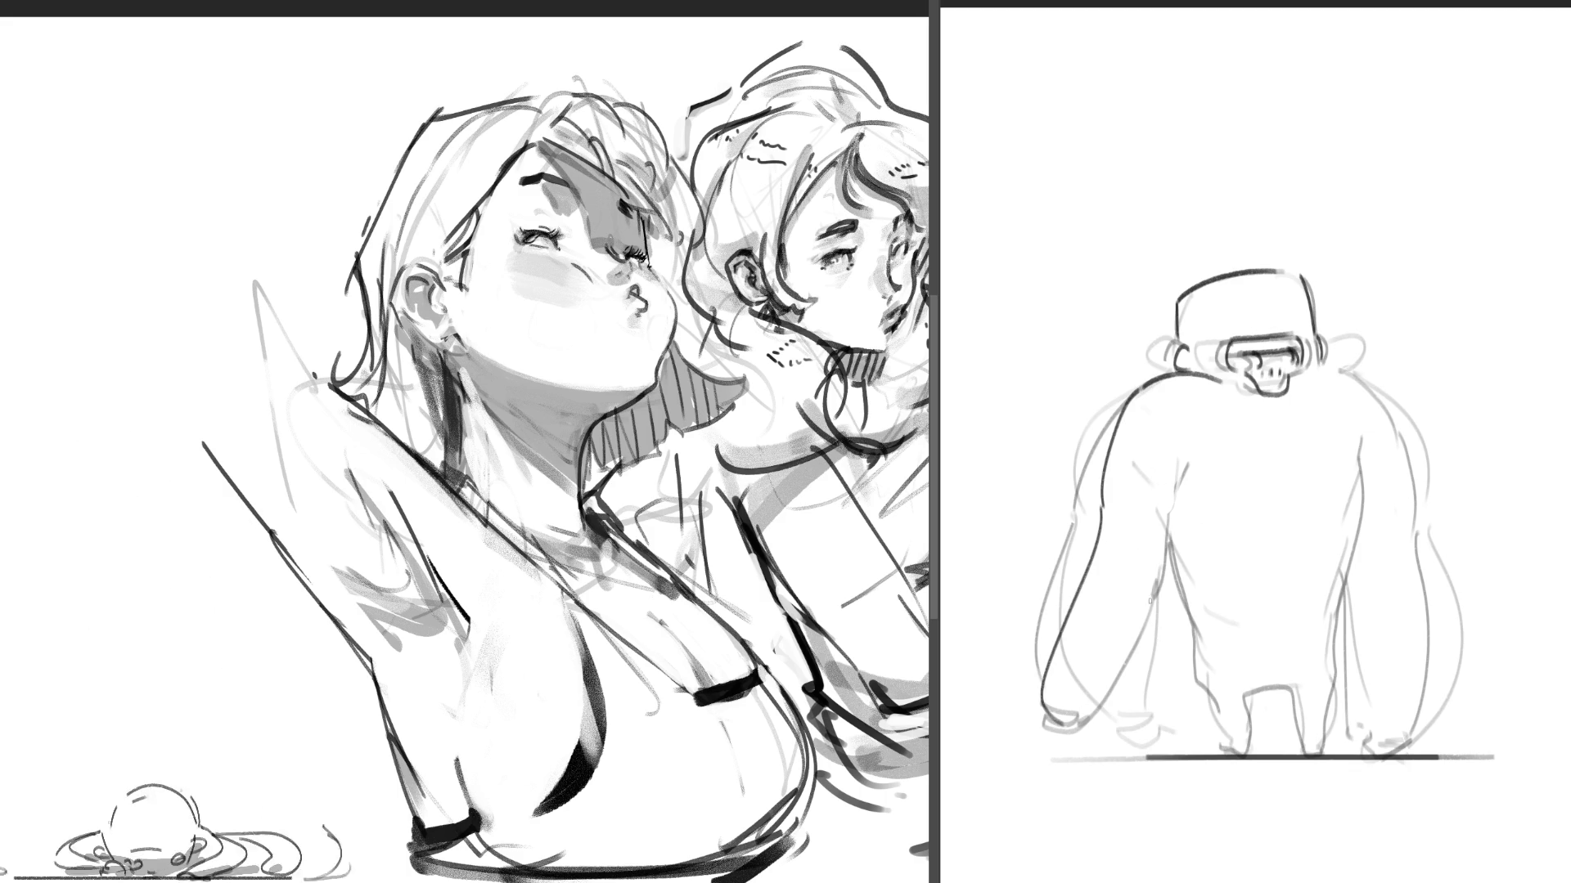
- Add a diagonal rough stroke across the gorilla's chest
left_click_drag(1197, 575, 1080, 721)
- Undo the chest stroke, then darken the gorilla's head outline and ear
key("ctrl+z")
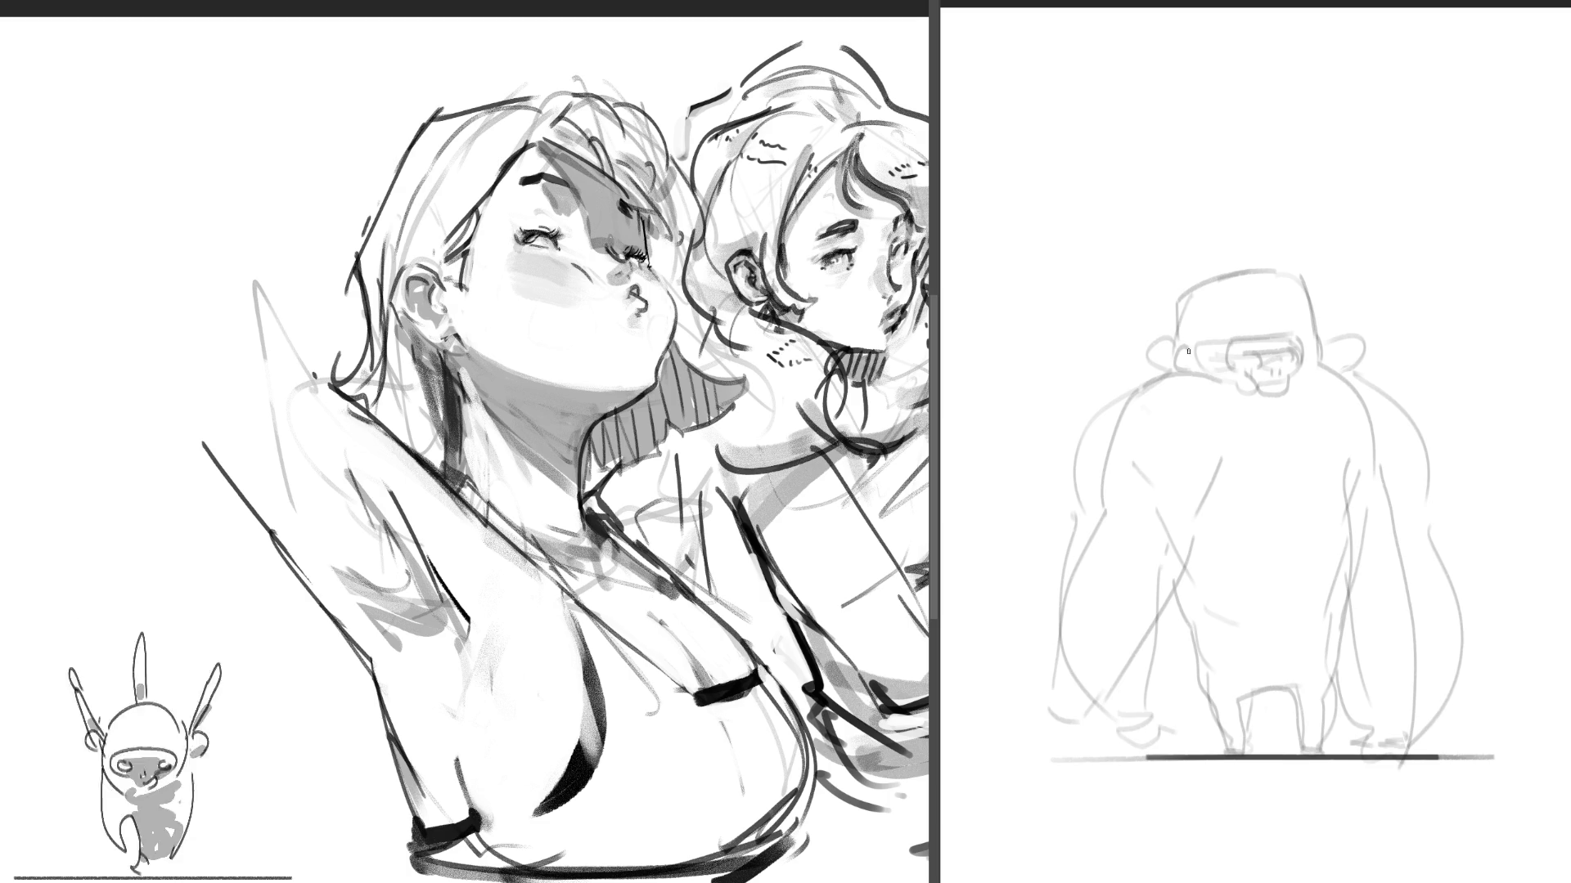
mouse_move(1181, 369)
left_mouse_down()
mouse_move(1180, 300)
mouse_move(1307, 289)
left_mouse_up()
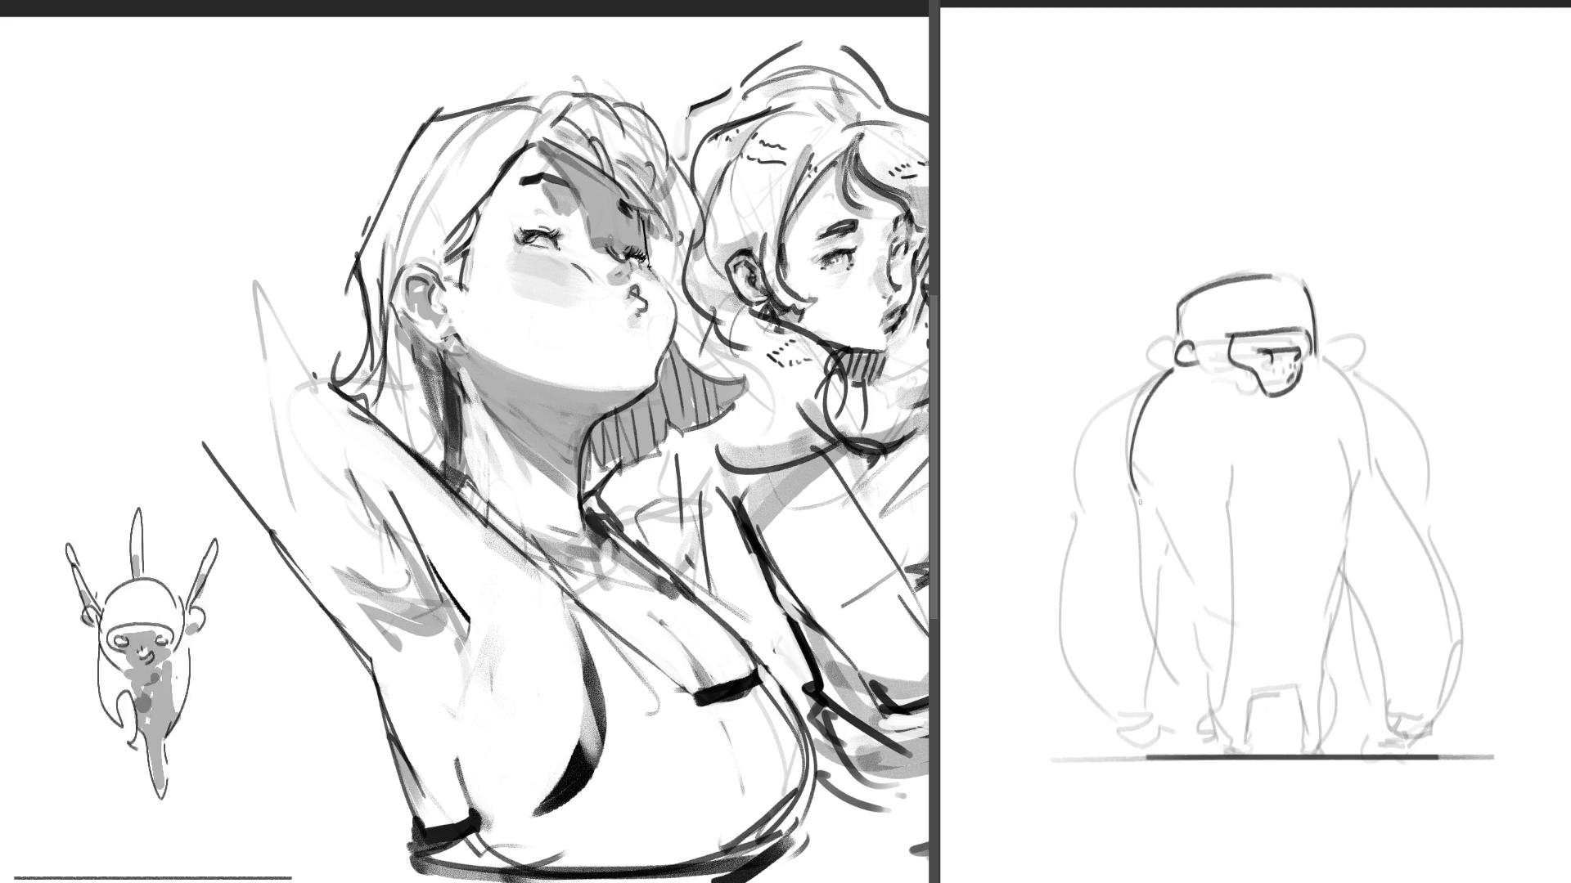
- Draw darker lines down the torso, the lower legs and feet, and the right arm's outer edge
mouse_move(1236, 494)
left_mouse_down()
mouse_move(1295, 718)
mouse_move(1239, 751)
left_mouse_up()
left_click_drag(1316, 687, 1322, 746)
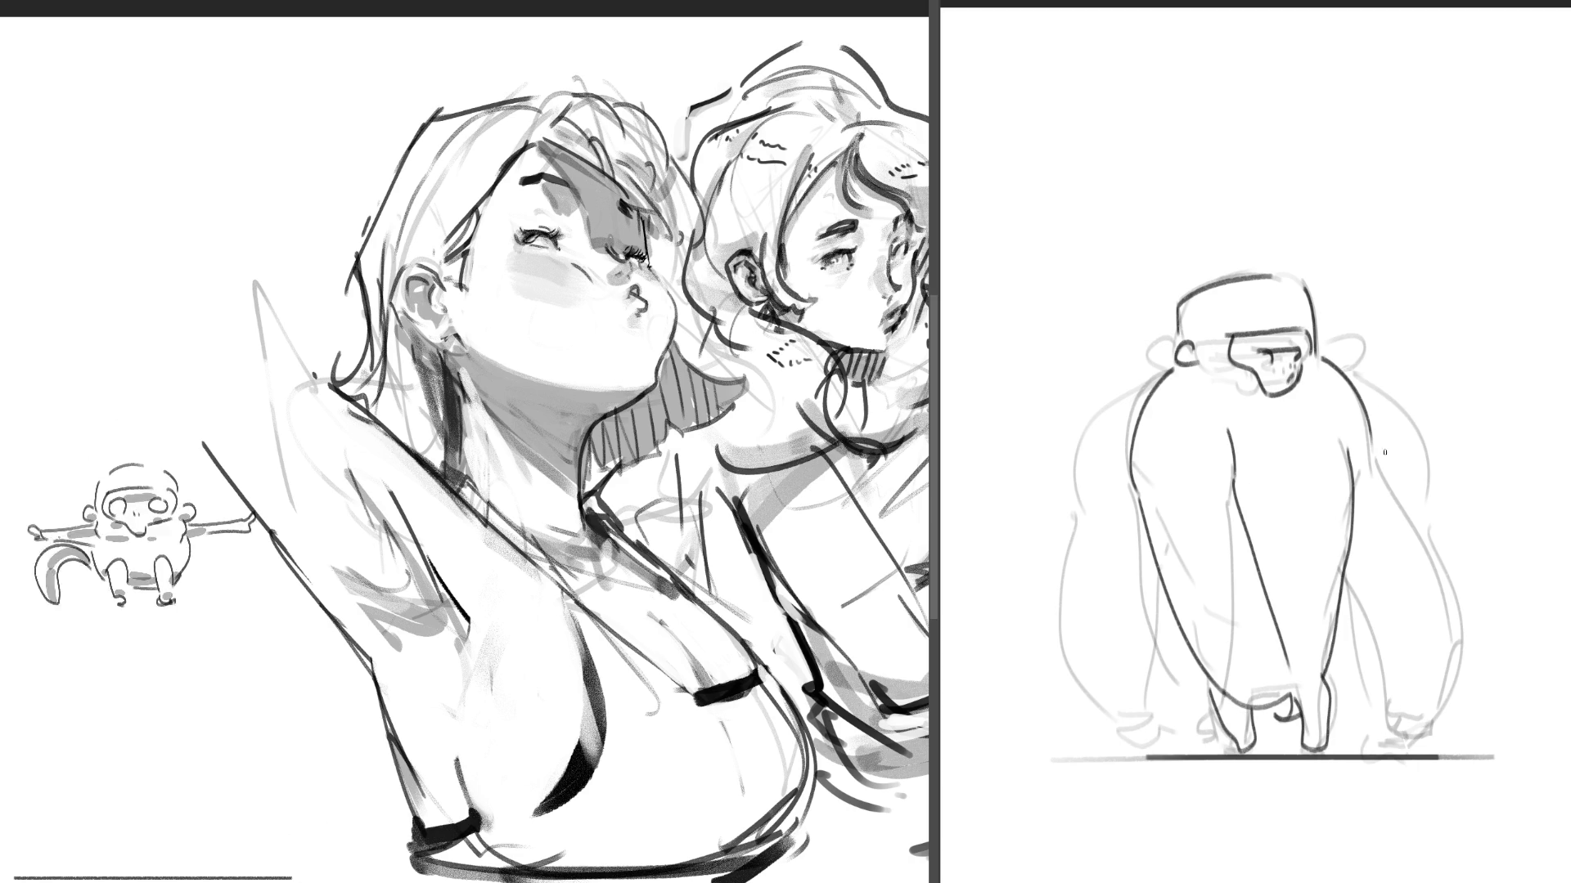
left_click_drag(1424, 528, 1483, 641)
left_click_drag(1350, 583, 1448, 710)
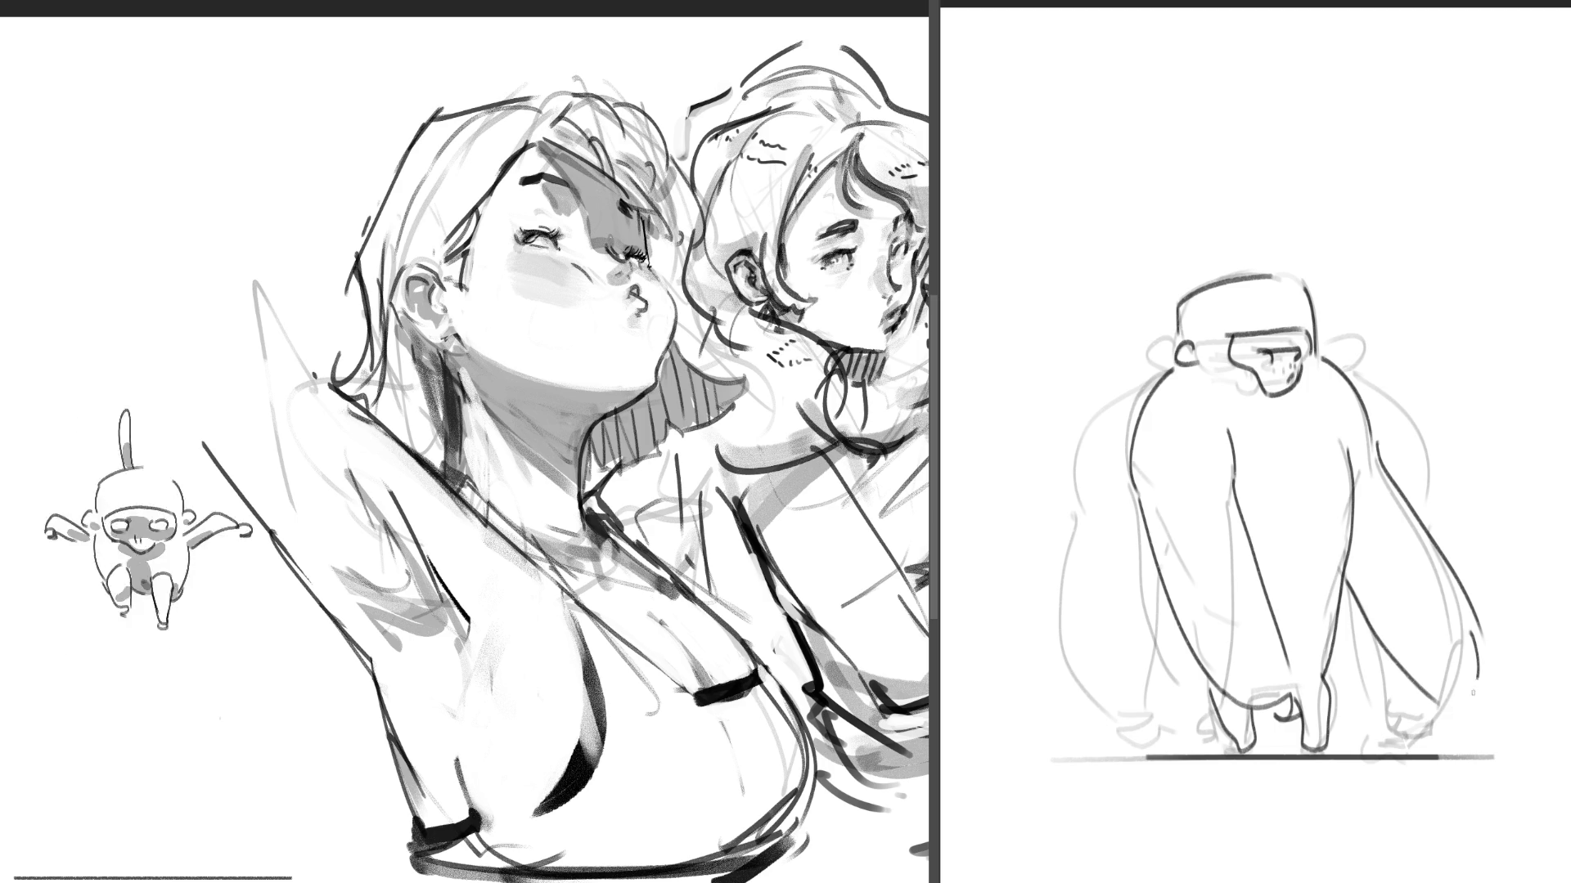
- Sketch the right hand and darken a long curve down the right arm
left_click_drag(1450, 704, 1482, 721)
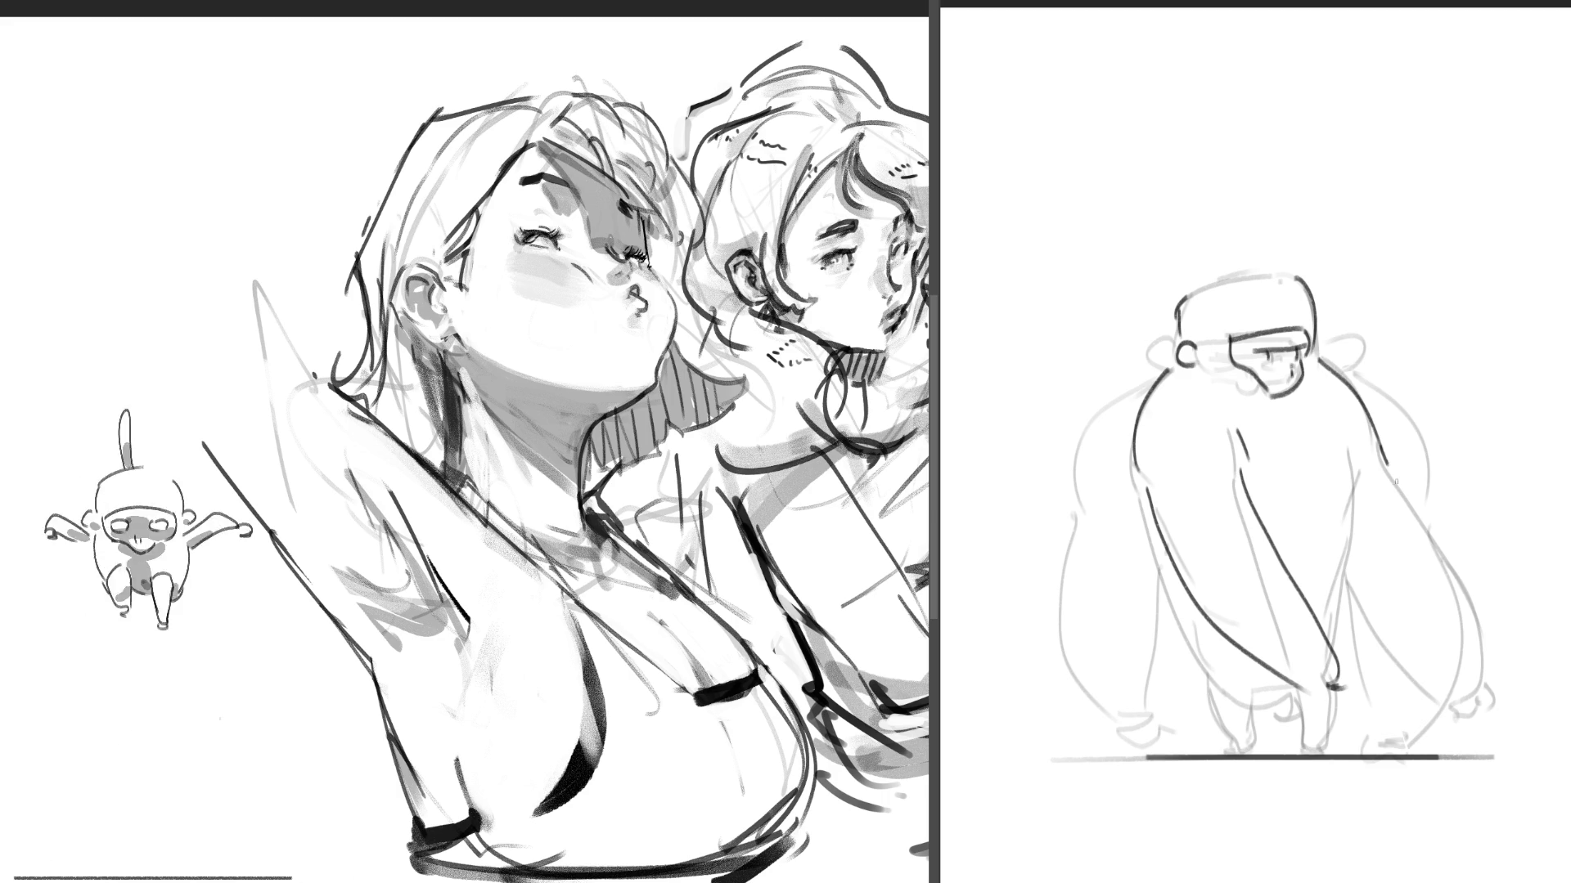
left_click_drag(1399, 466, 1490, 602)
left_click_drag(1350, 577, 1510, 681)
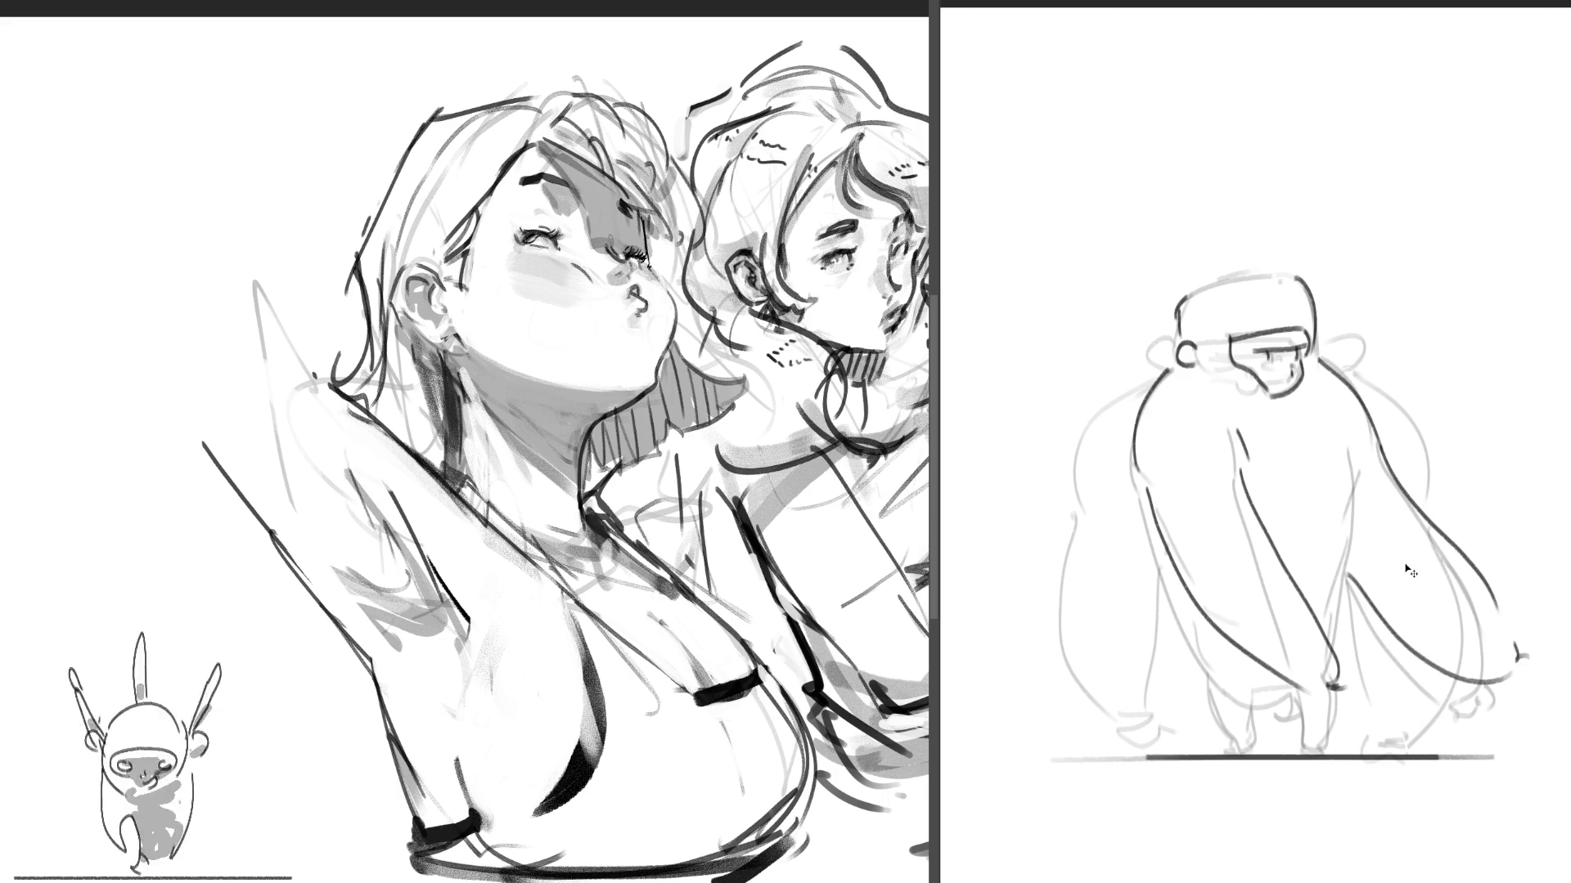
- Extend the right arm line to a scribbled hand and add a short stroke on the torso
left_click_drag(1410, 570, 1510, 672)
left_click_drag(1515, 620, 1535, 644)
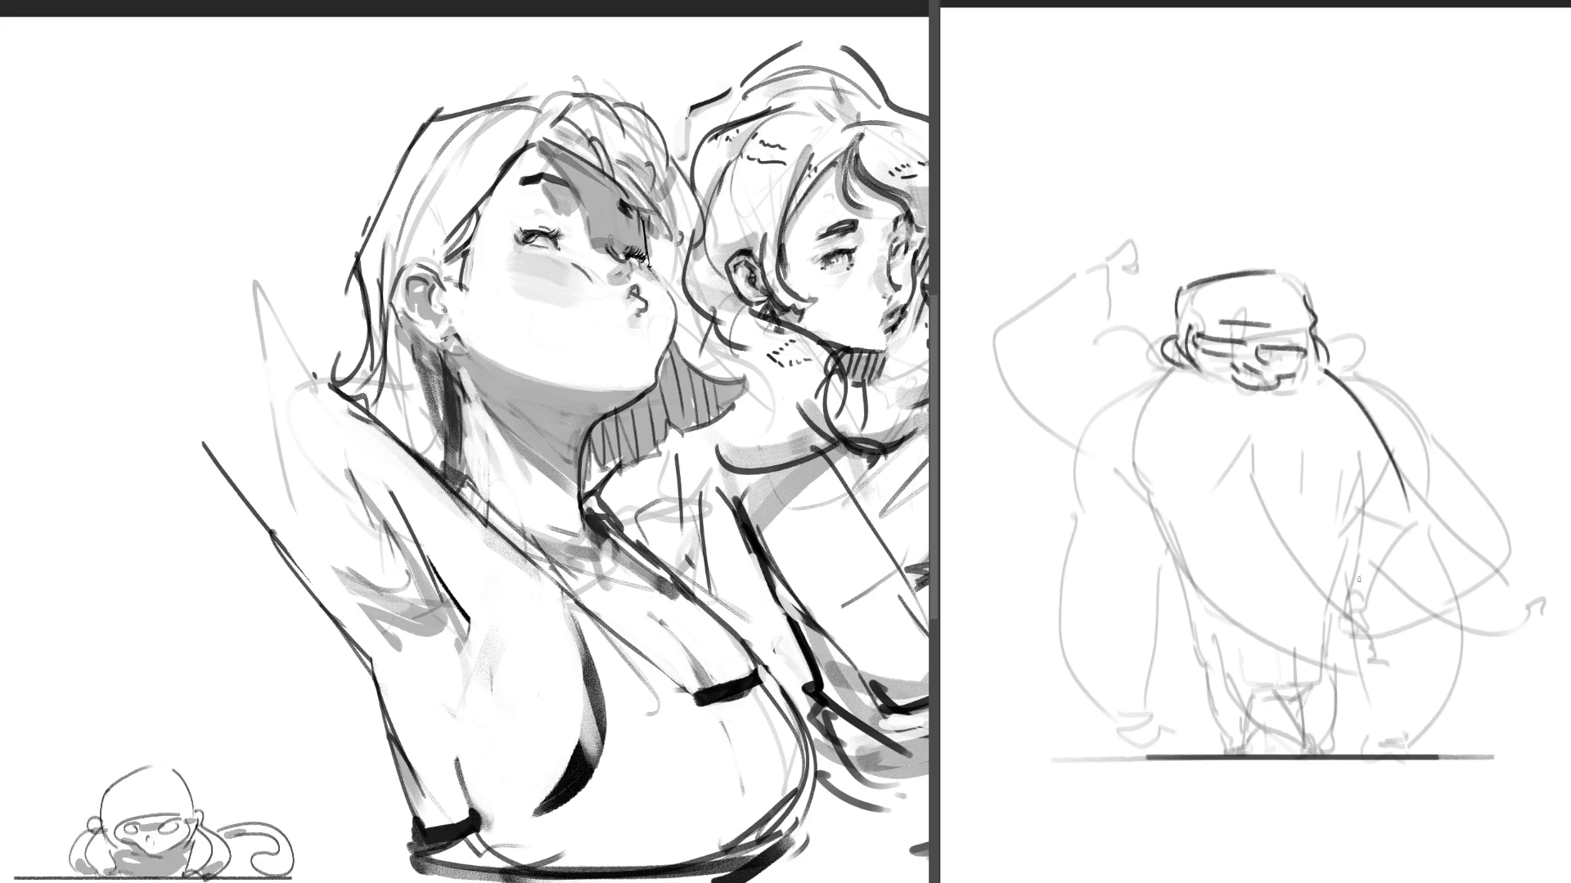
left_click_drag(1280, 506, 1330, 503)
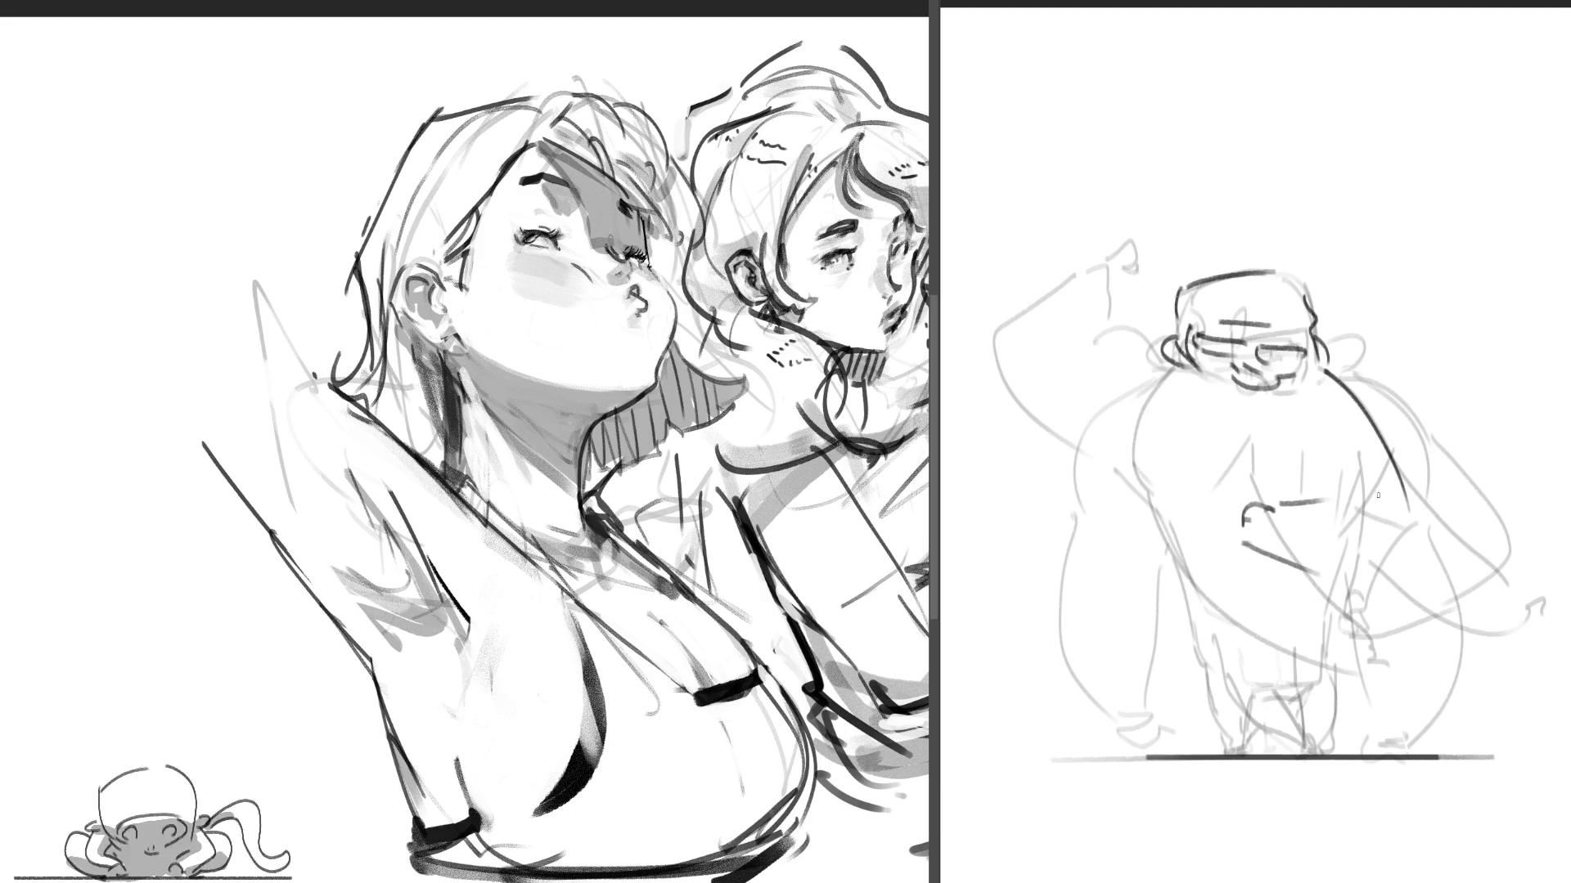
- Stroke across the torso, sketch the arm folded over the belly, and circle the legs lightly
left_click_drag(1327, 587, 1406, 578)
left_click_drag(1356, 490, 1421, 431)
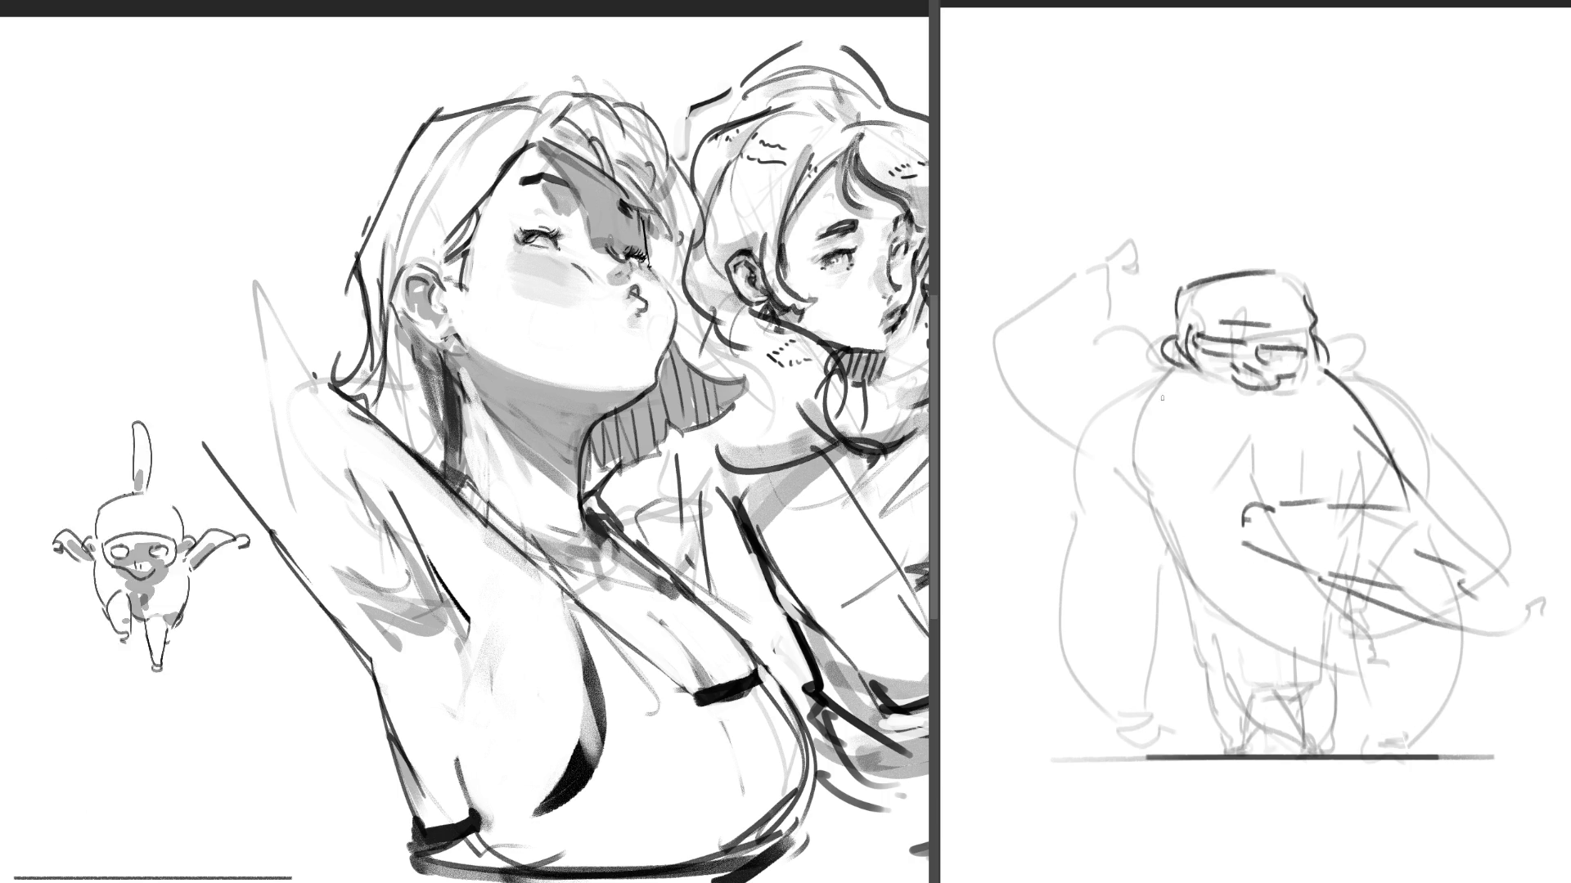
left_click_drag(1088, 522, 1176, 565)
left_click_drag(1081, 574, 1210, 636)
mouse_move(1185, 565)
left_mouse_down()
mouse_move(1266, 608)
mouse_move(1282, 647)
left_mouse_up()
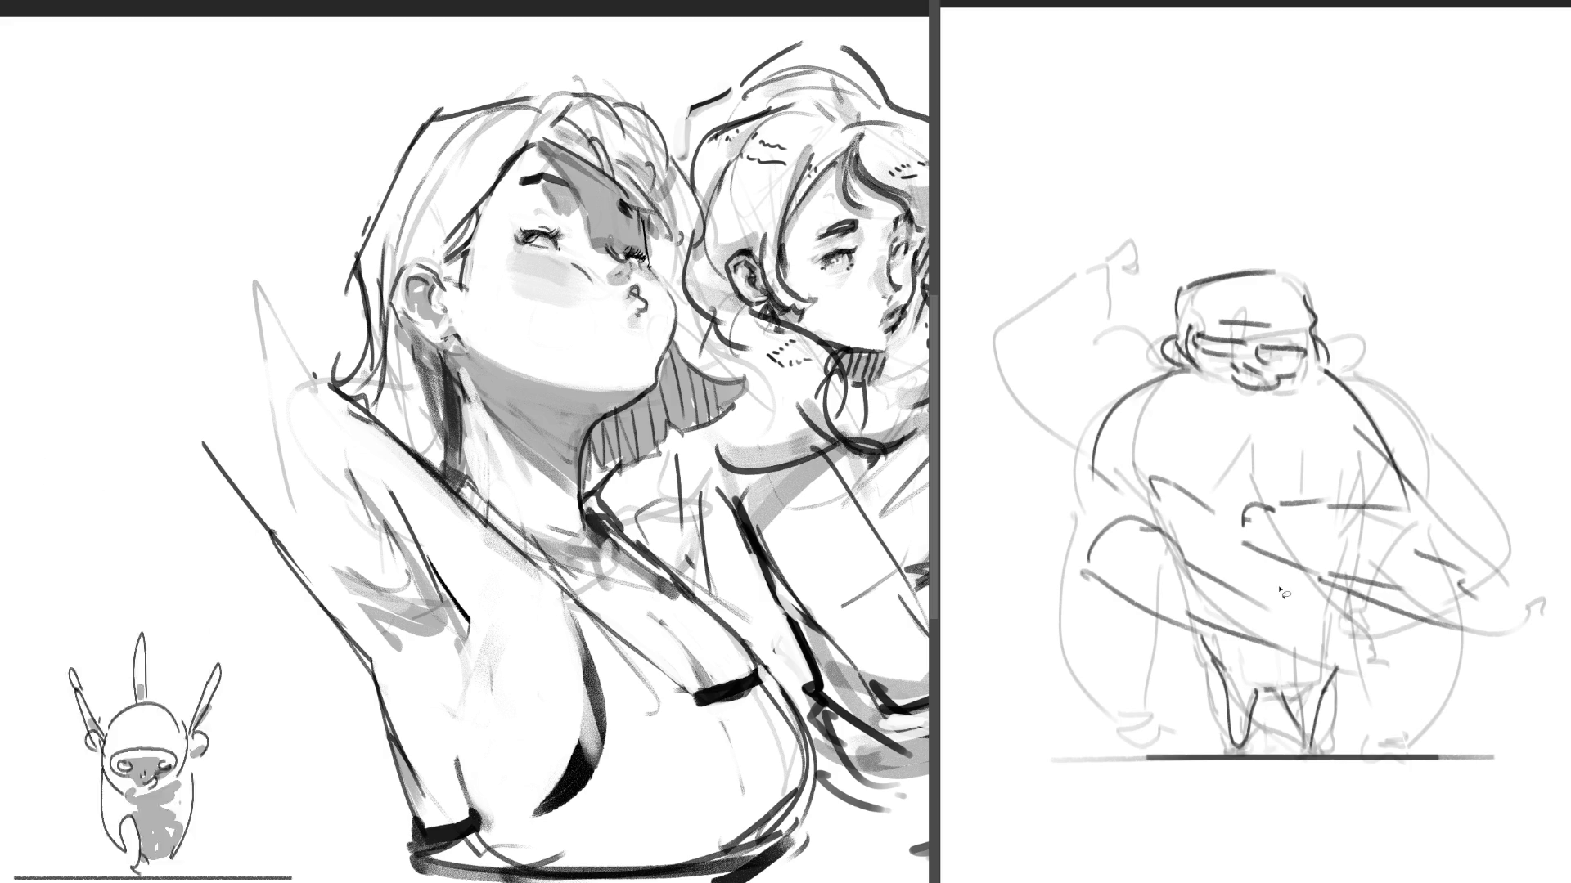
left_click_drag(1239, 577, 1215, 644)
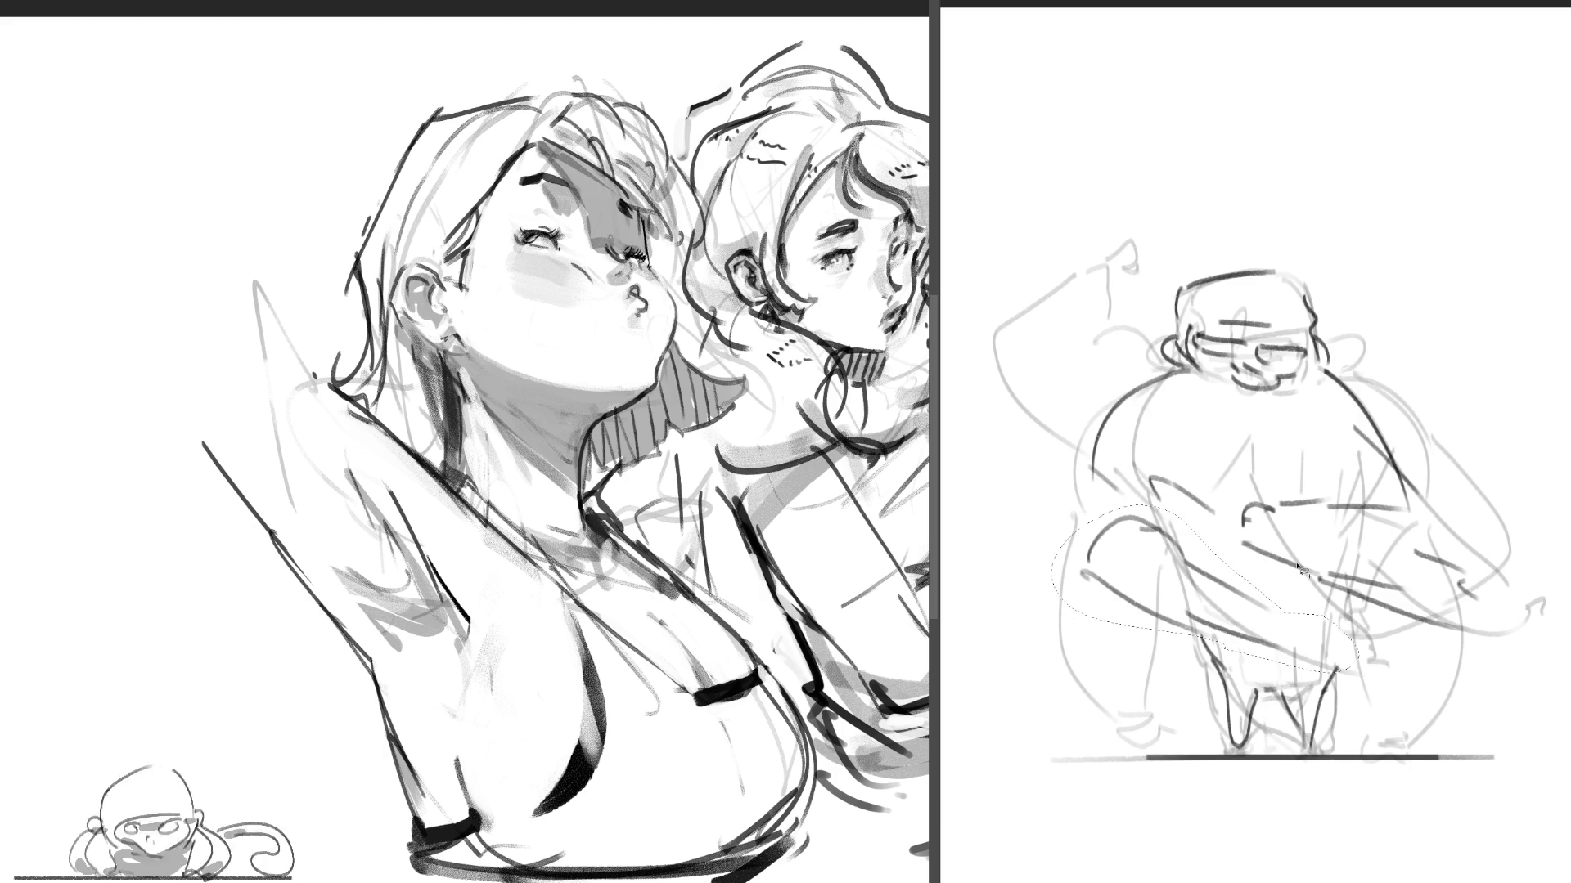
- Undo the leg ellipse and brush loose strokes for the left arm sweeping across the body
key("ctrl+z")
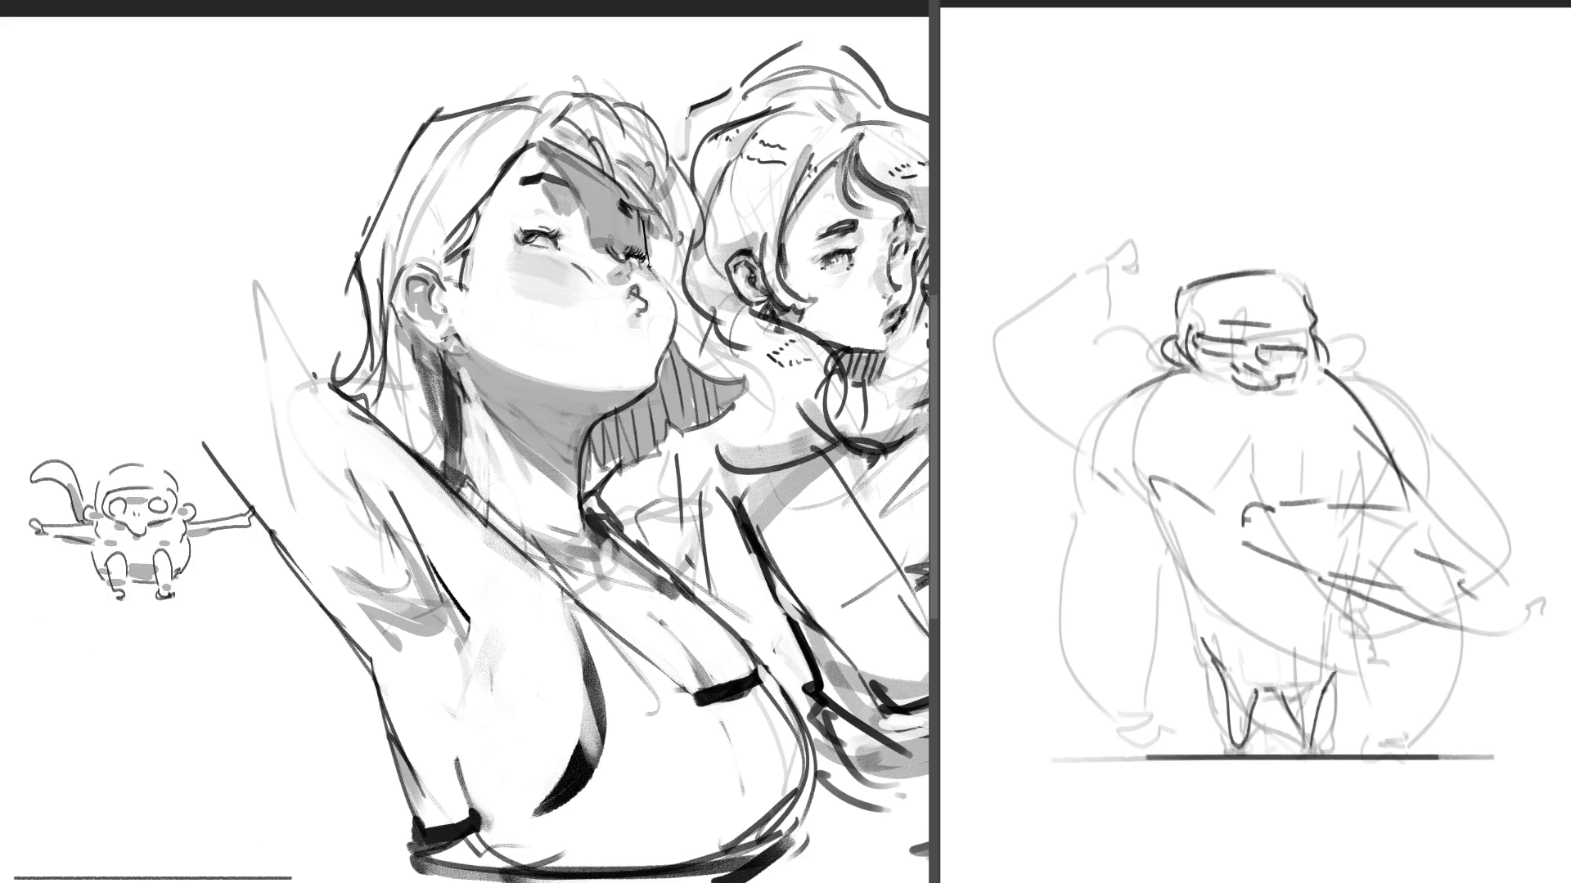
mouse_move(1053, 540)
left_mouse_down()
mouse_move(1114, 537)
mouse_move(1141, 567)
left_mouse_up()
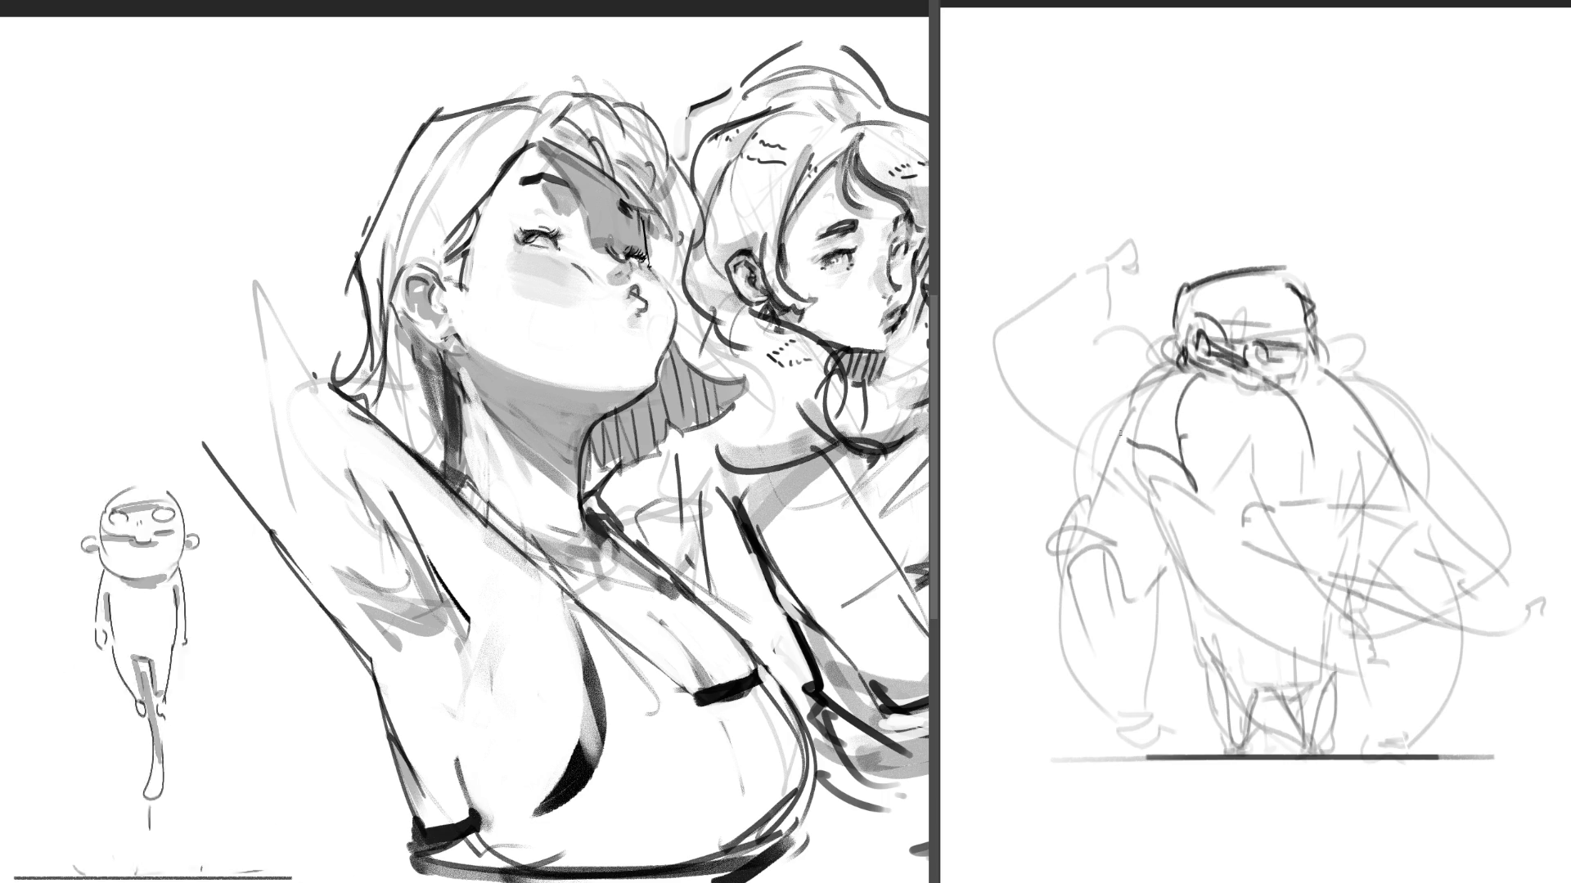
left_click_drag(1134, 503, 1239, 601)
mouse_move(1116, 442)
left_mouse_down()
mouse_move(1227, 516)
mouse_move(1320, 515)
left_mouse_up()
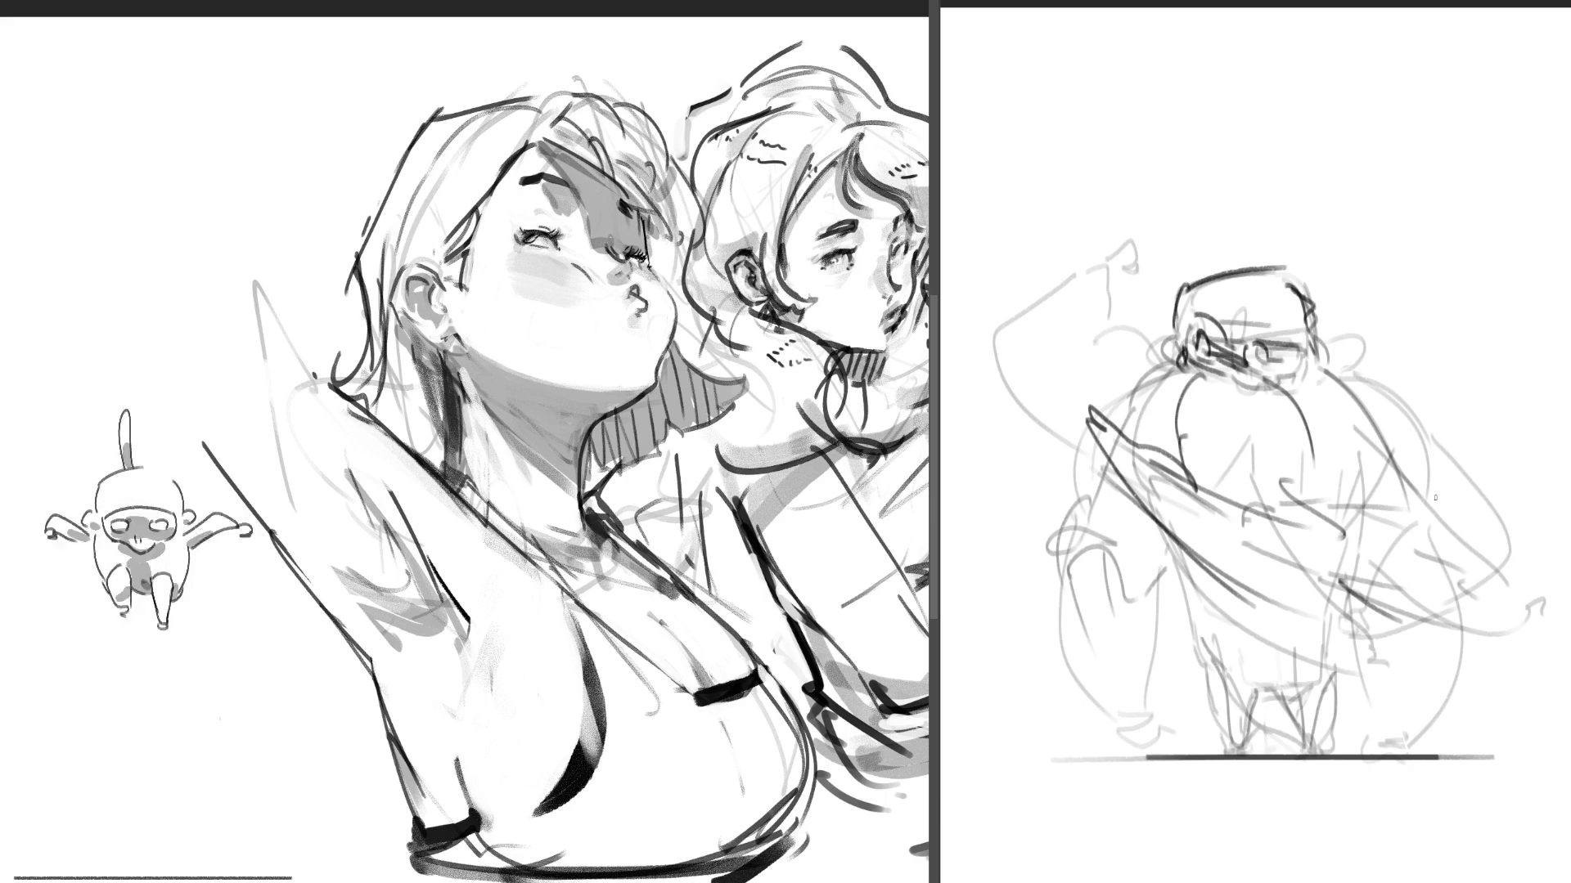
left_click_drag(1045, 508, 1148, 530)
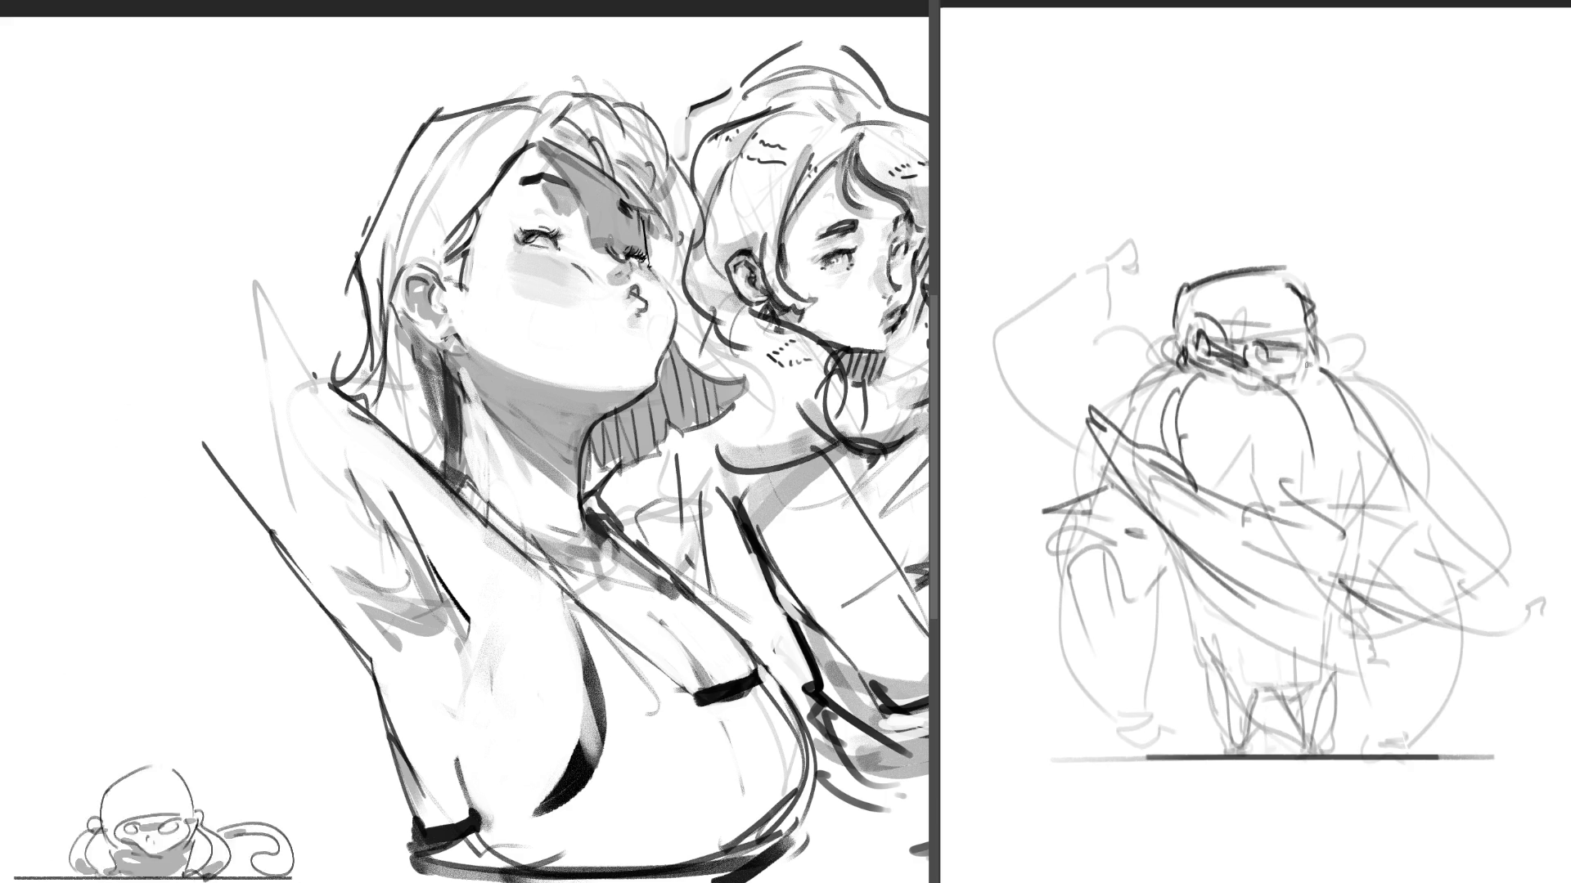